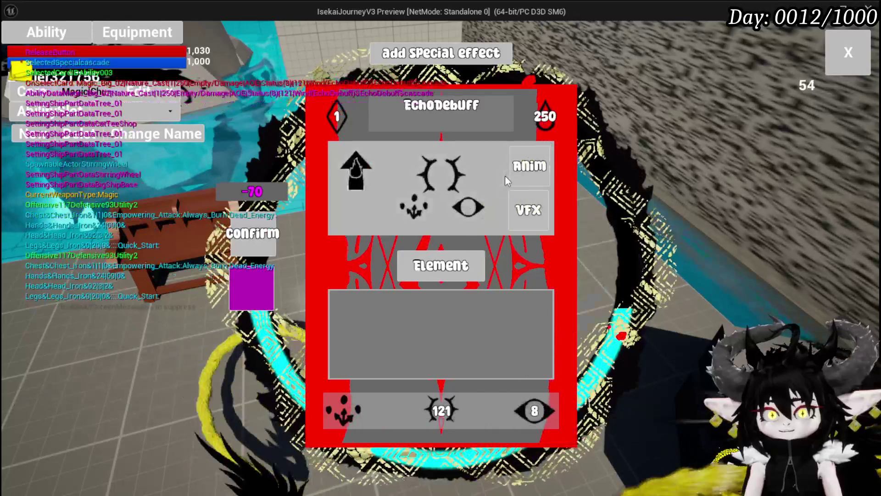
- Dismiss the description card and rename the EchoDebuff card to BurnDebuff
mouse_move(374, 165)
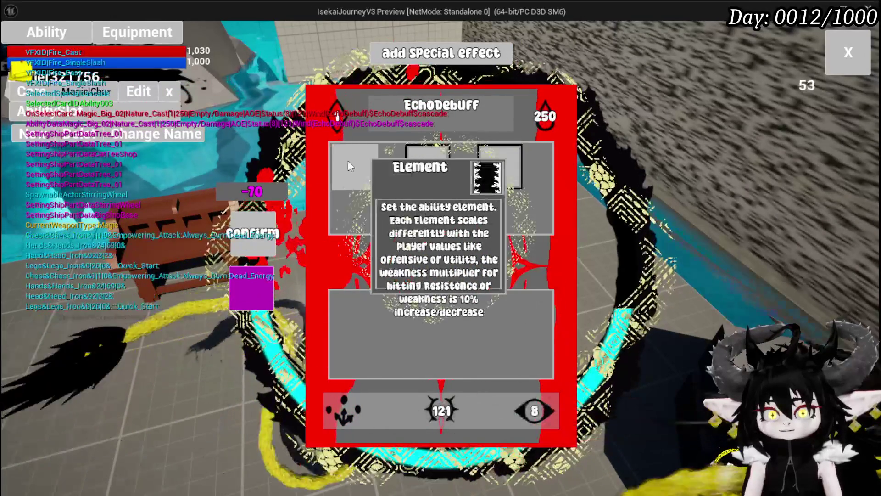
left_click(354, 163)
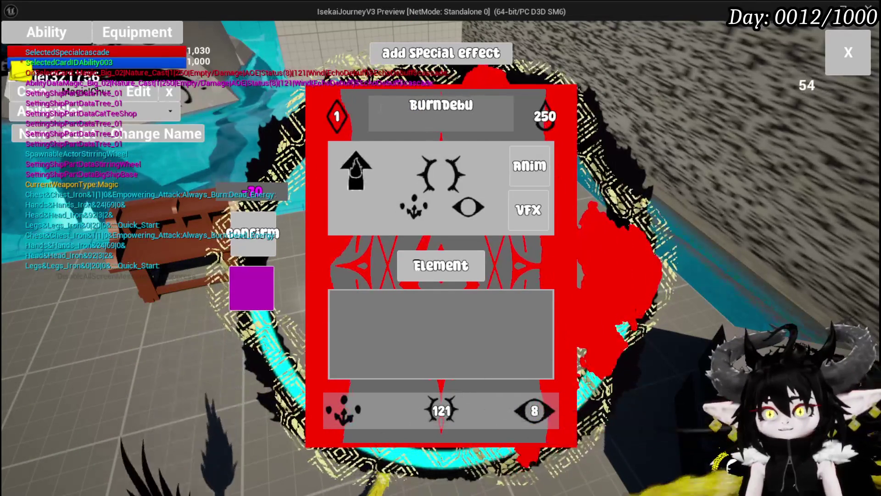
left_click(409, 262)
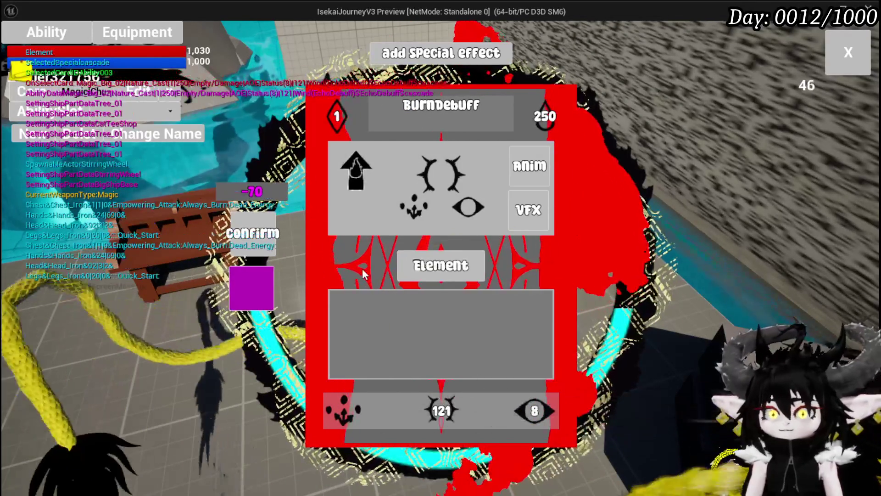
- Set the BurnDebuff card's targeting to Single Target
left_click(352, 414)
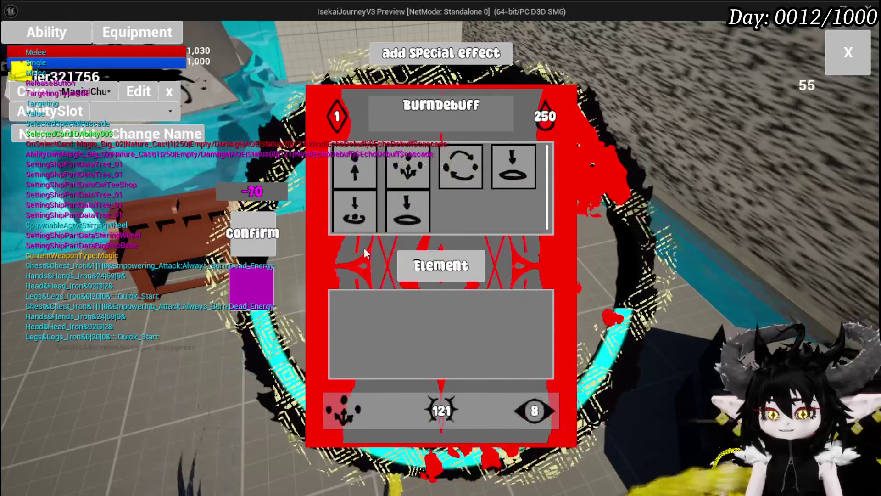
mouse_move(366, 168)
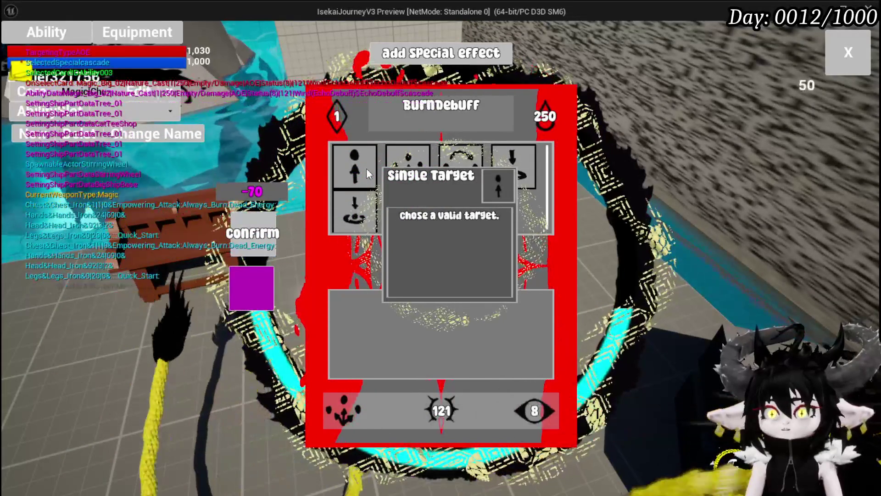
mouse_move(455, 169)
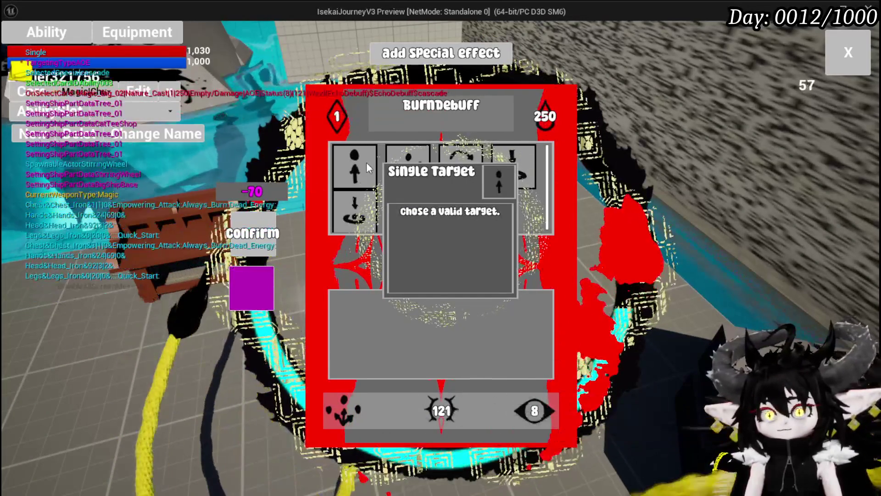
left_click(366, 162)
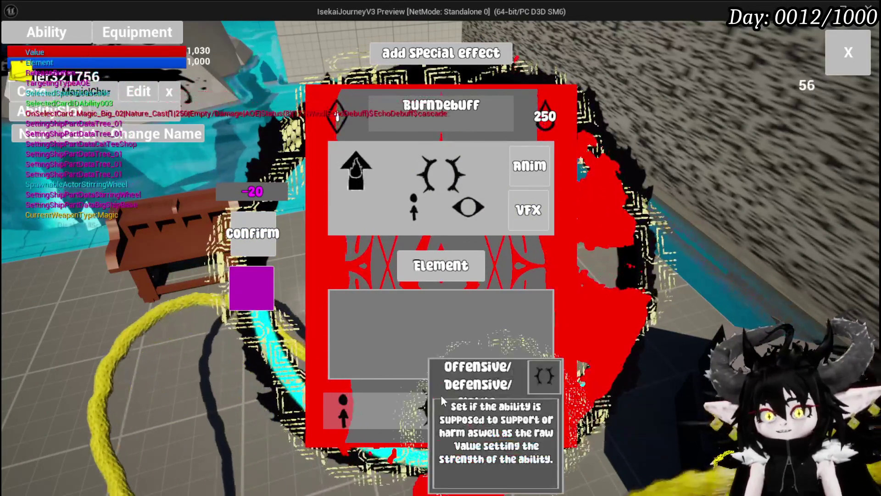
- Make BurnDebuff a Damage over Time status ability with status value 3 and strength 100
mouse_move(501, 387)
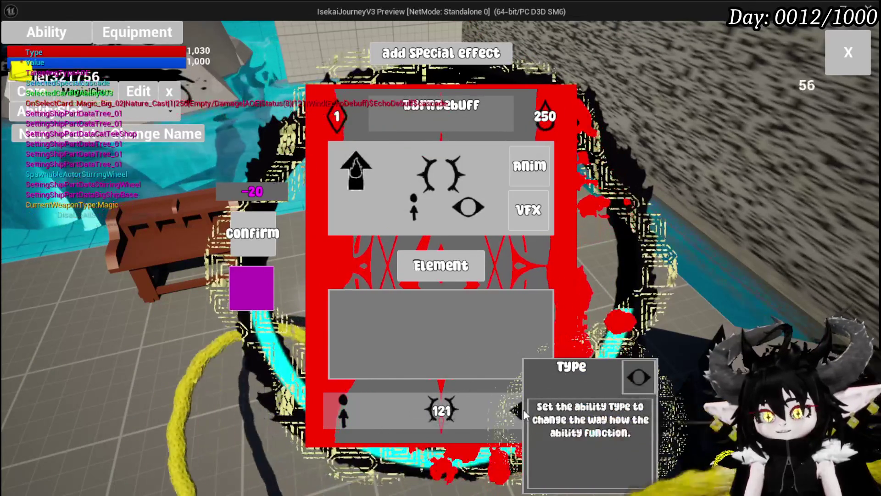
left_click(523, 411)
left_click(440, 170)
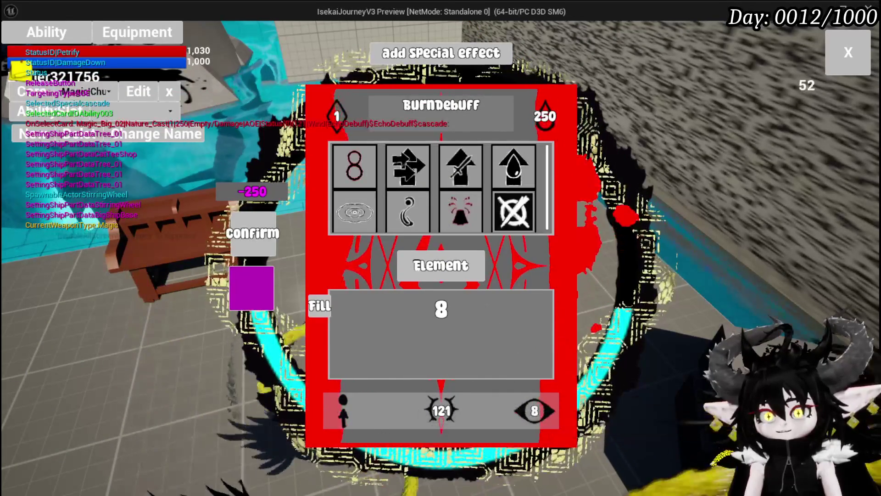
mouse_move(359, 172)
type("3")
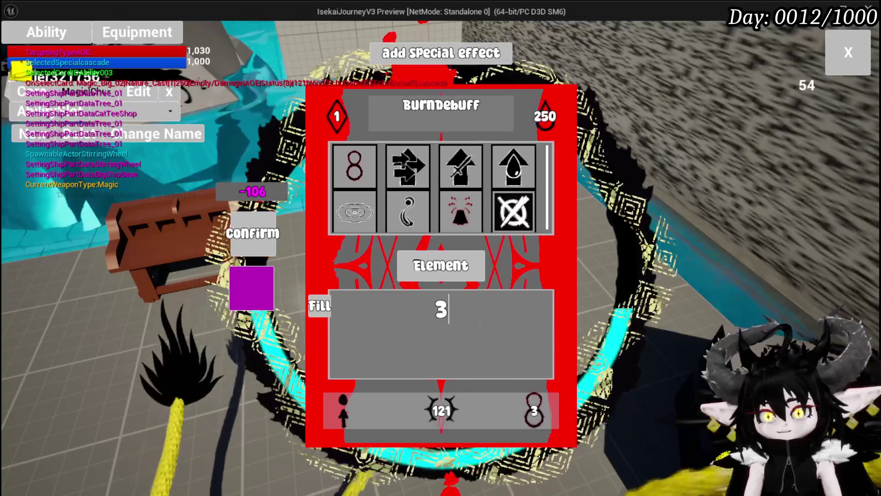
left_click(453, 414)
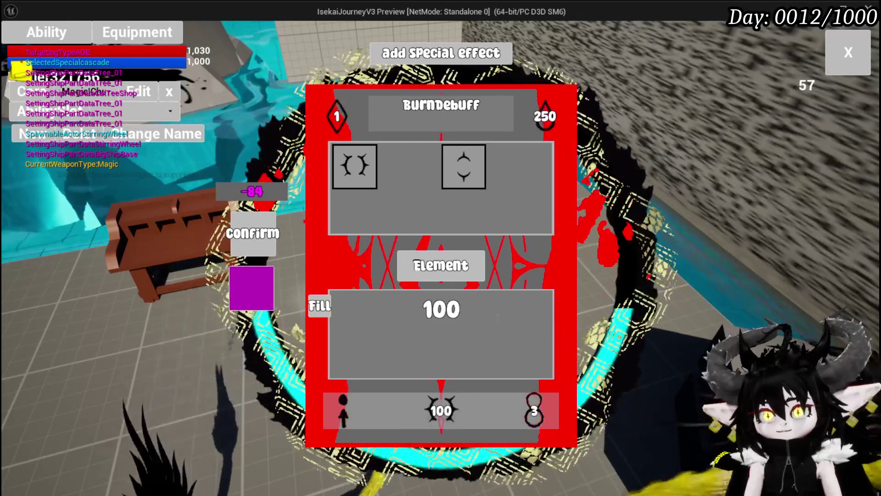
left_click(413, 56)
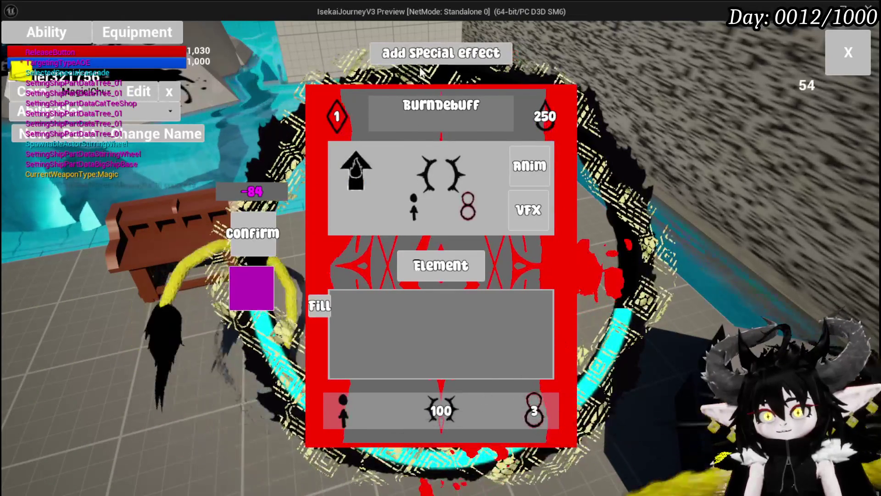
- Add the Ephemeral special effect to BurnDebuff and set its mana cost to 0
left_click(407, 178)
left_click(407, 178)
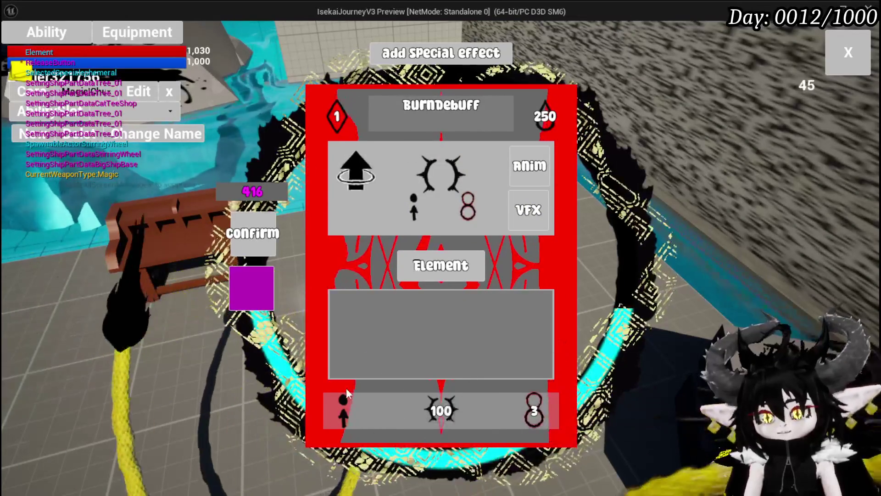
left_click(543, 118)
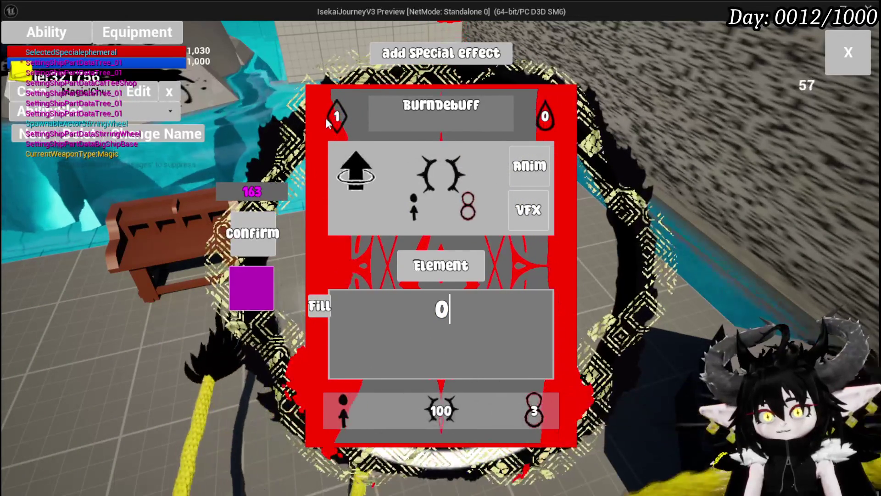
mouse_move(452, 409)
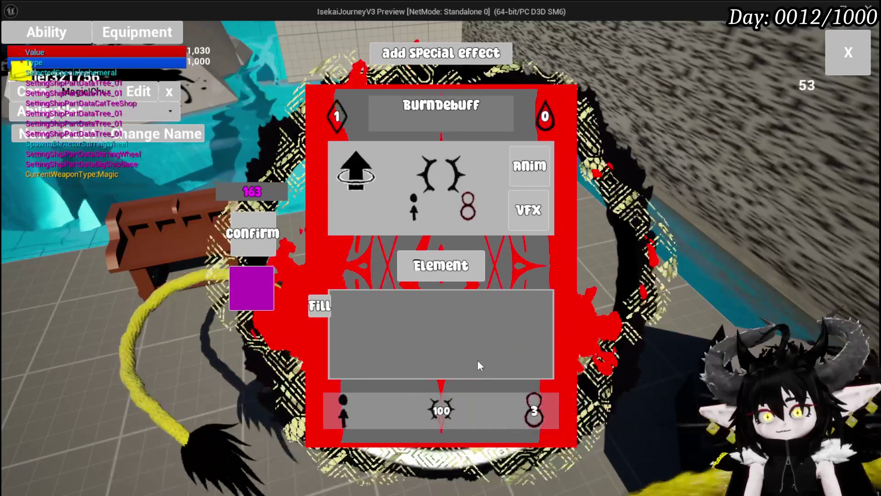
- Set status value to 8 and strength to 118, confirm the card, and close the editor
left_click(534, 410)
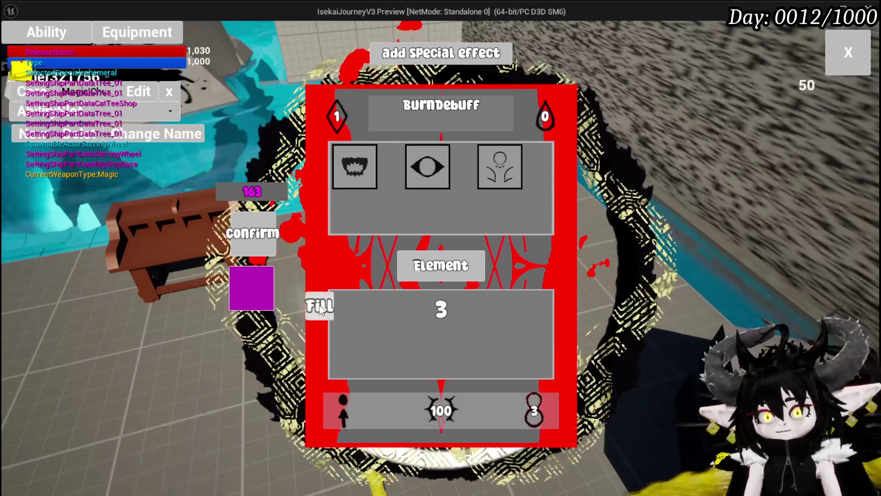
left_click(534, 410)
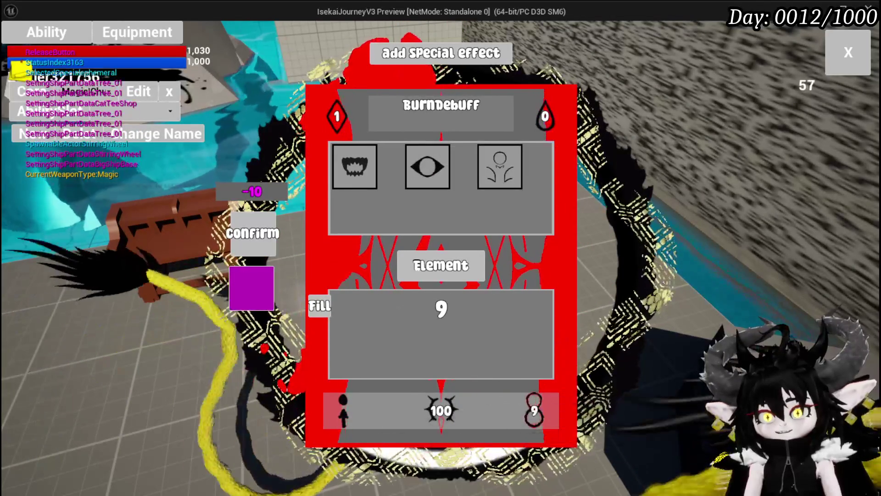
left_click(534, 410)
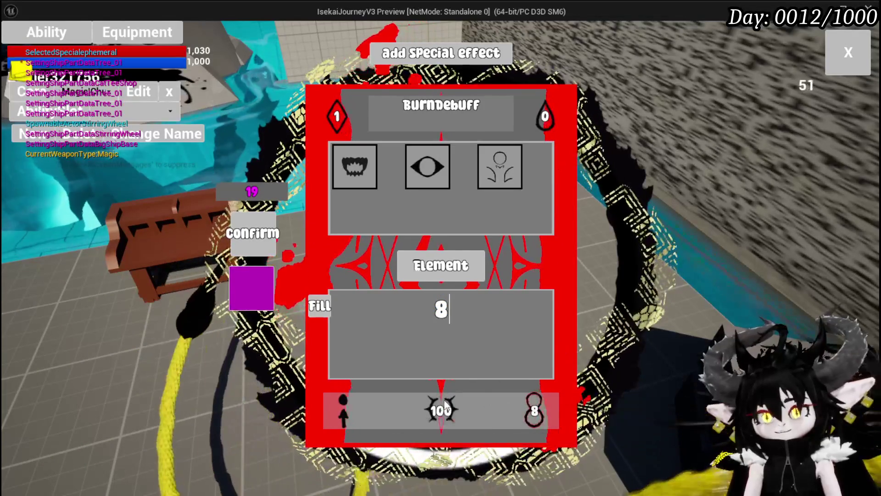
left_click(441, 410)
left_click(320, 307)
left_click(445, 309)
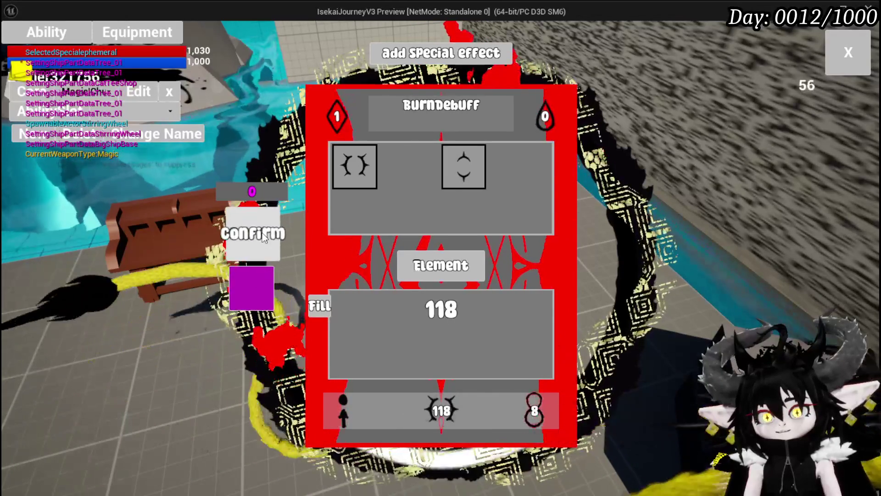
left_click(253, 281)
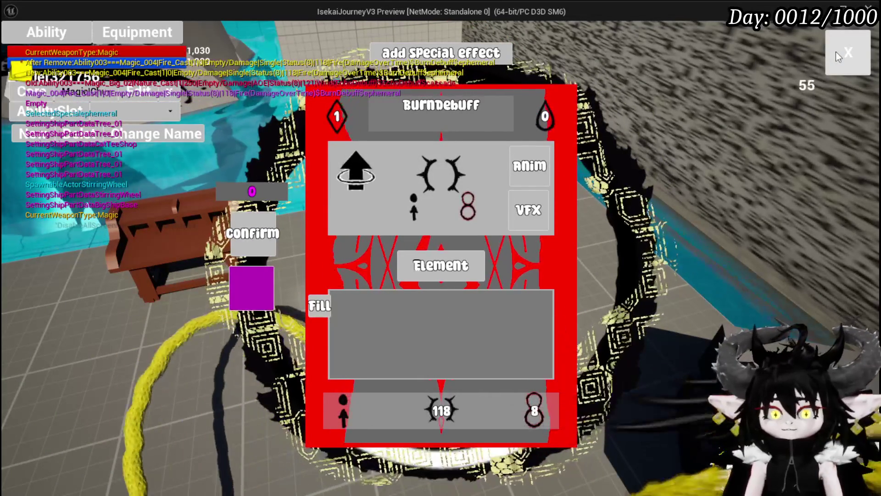
left_click(836, 52)
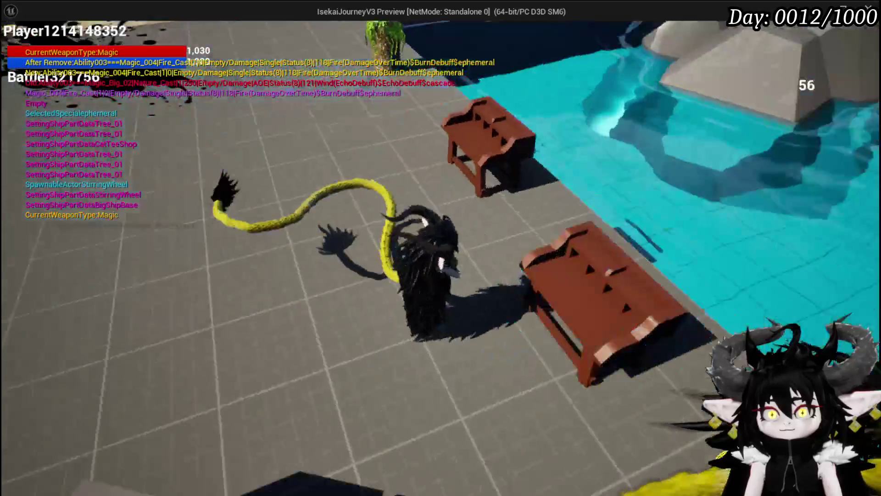
- Walk to the fire slime, start combat, and play BurnDebuff on a Slime_Earth enemy
key("w")
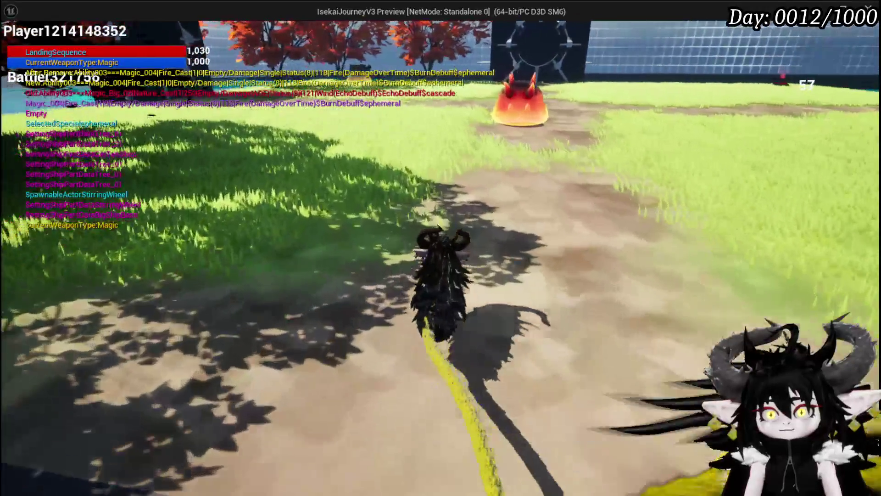
key("q")
key("w")
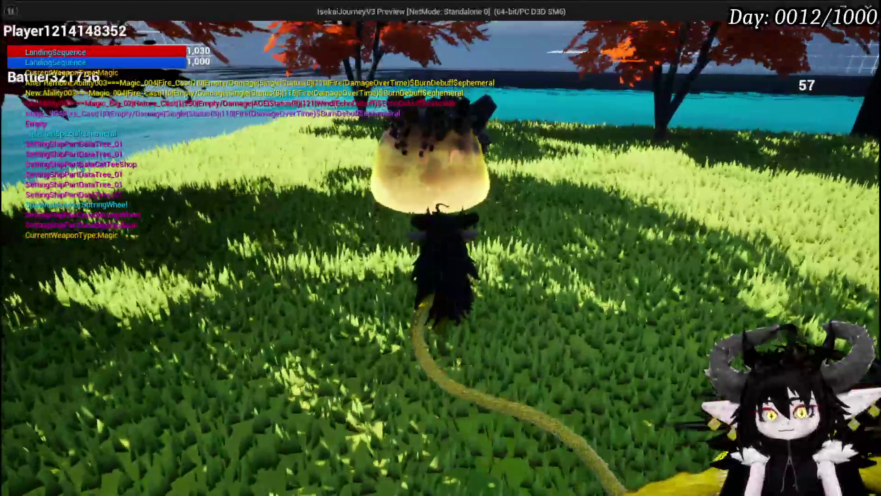
key("q")
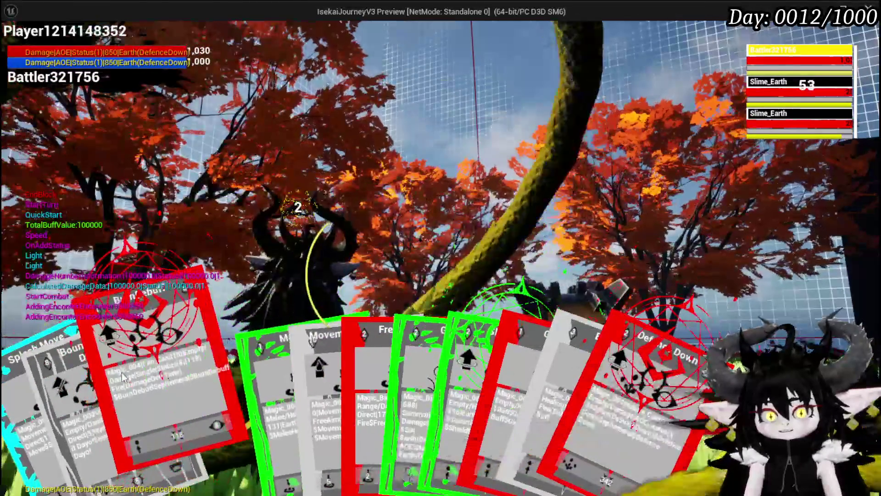
left_click(123, 377)
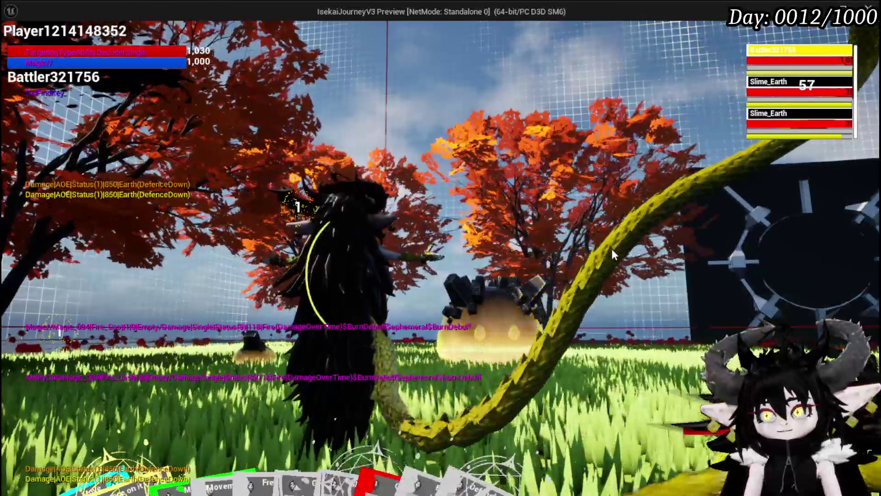
left_click(785, 129)
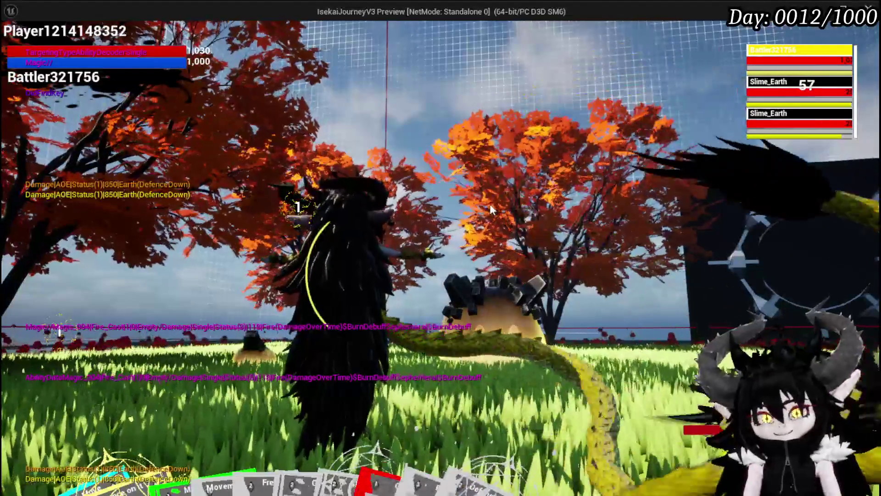
- Open and close the Settings menu, then stop the play-test
key("Escape")
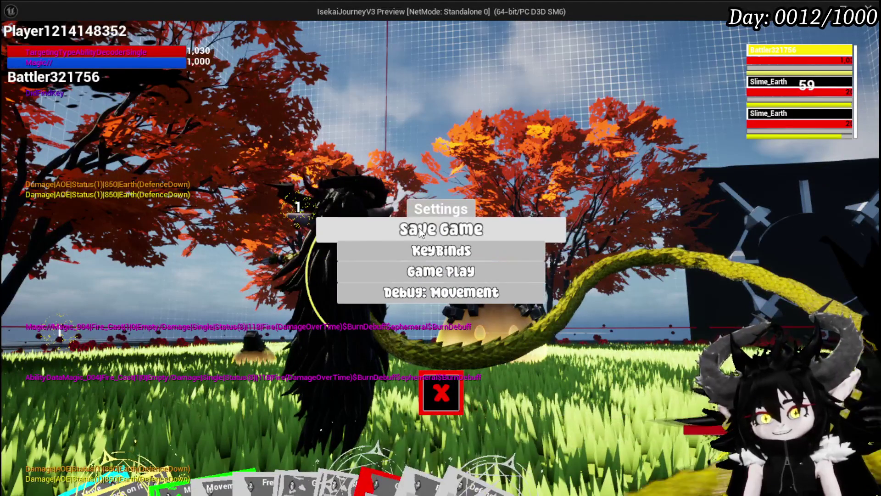
left_click(457, 397)
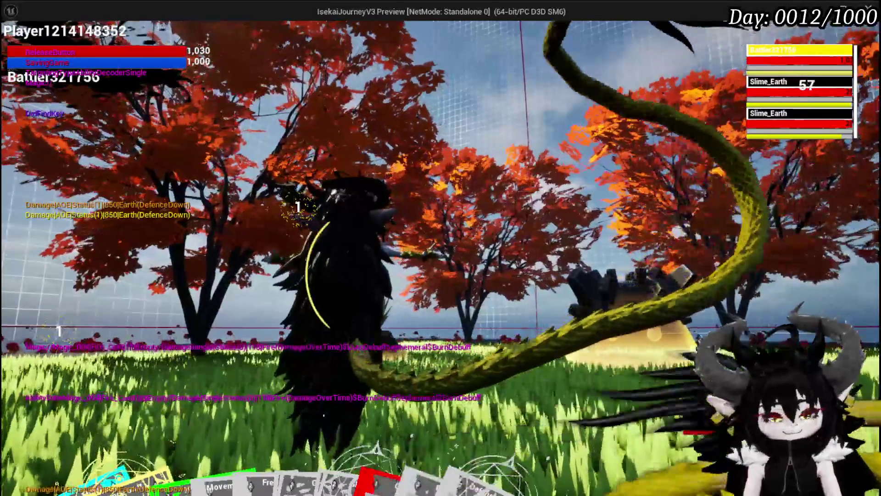
key("Escape")
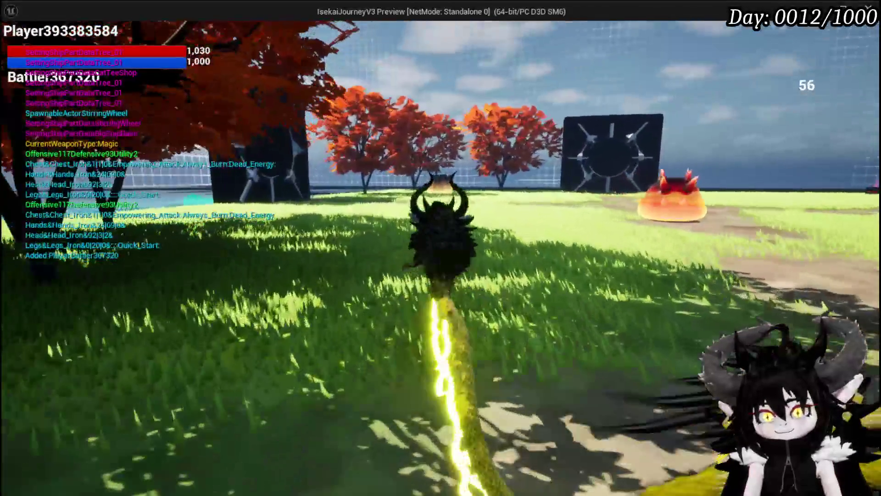
- Walk the character into the Earth slimes to trigger a card battle
key("w")
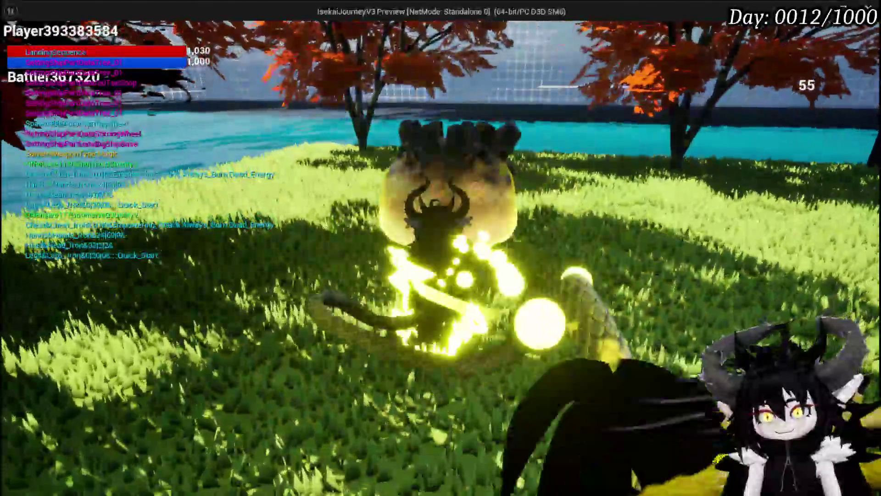
key("w")
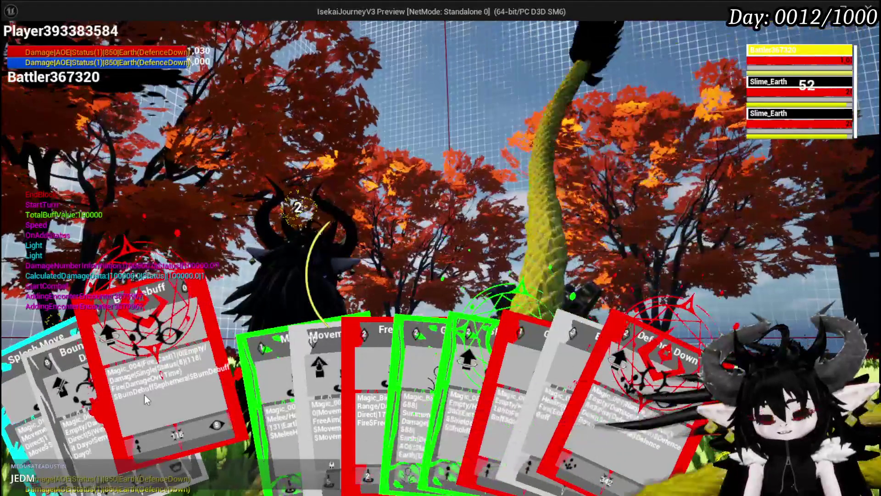
- Cast Burn Debuff, Bounce on it Dayo on a slime, and Giga Buff, then stop the play-test
left_click(135, 391)
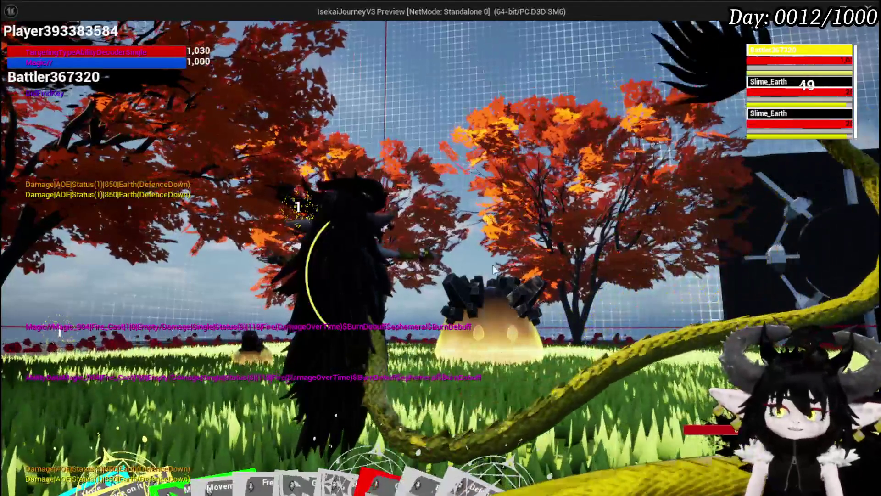
mouse_move(386, 458)
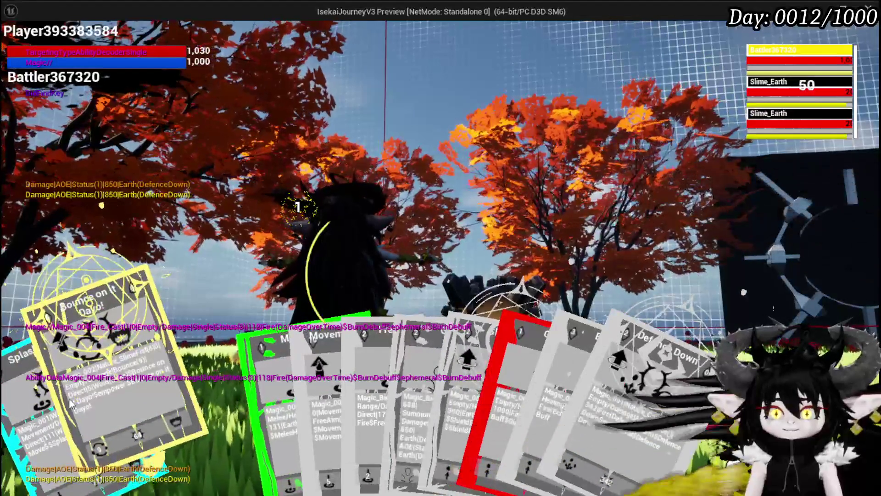
left_click(109, 398)
left_click(442, 324)
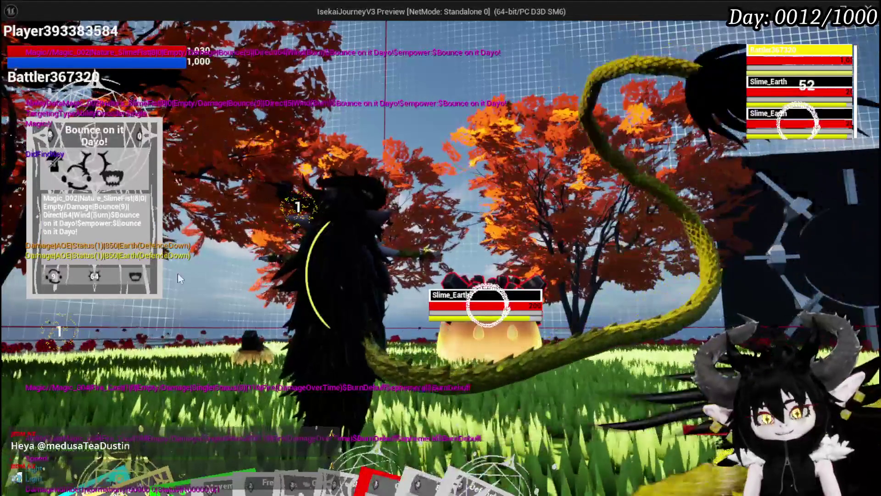
mouse_move(26, 414)
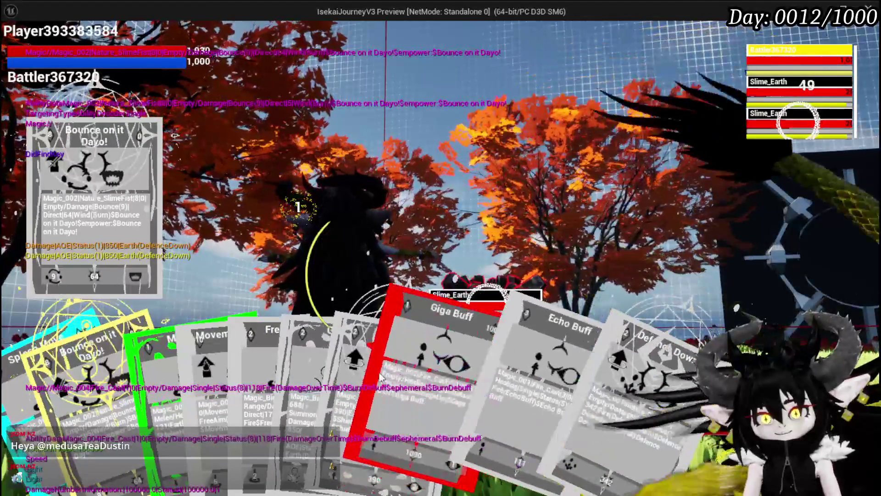
left_click(508, 387)
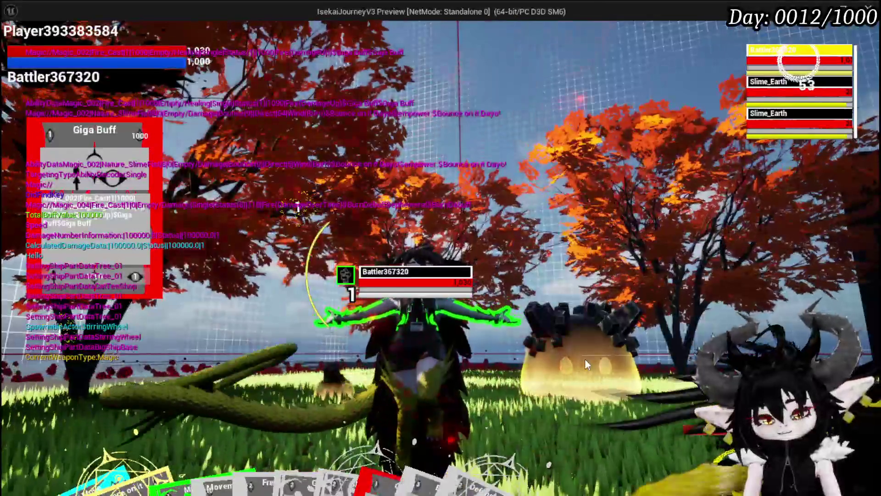
key("Escape")
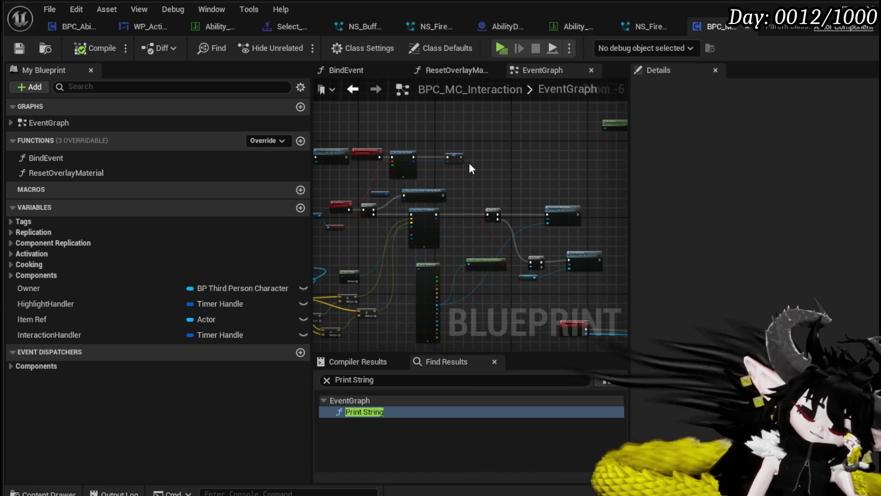
- Close the BPC_MC_Interaction Blueprint and save the NS_FireMagicExplosion system
mouse_move(506, 173)
left_mouse_down()
mouse_move(453, 147)
mouse_move(577, 189)
left_mouse_up()
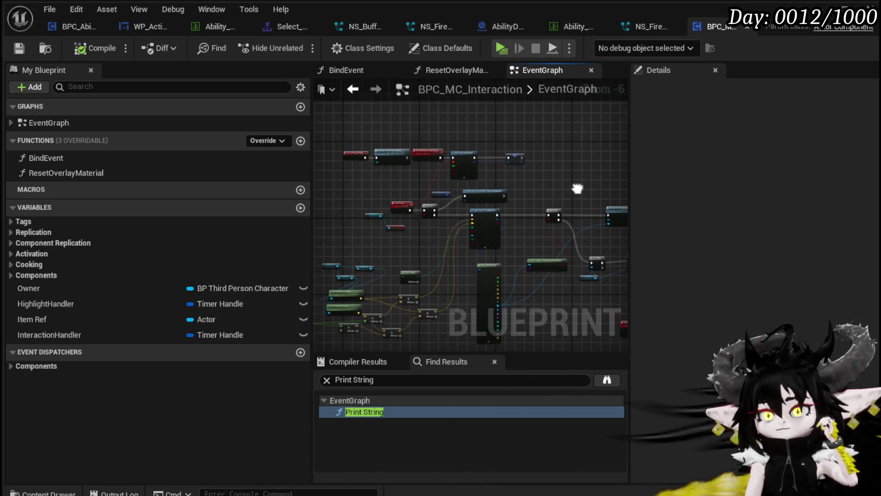
left_click_drag(310, 177, 123, 173)
left_click_drag(371, 160, 494, 197)
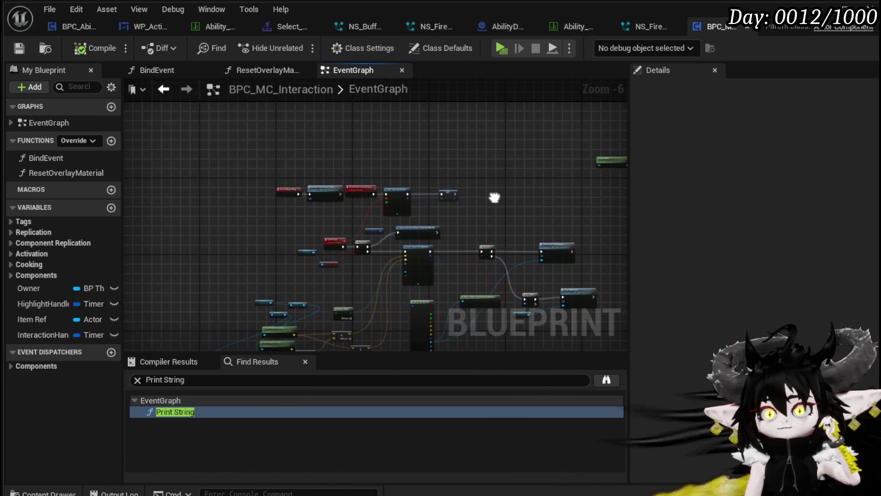
left_click(748, 27)
left_click(23, 48)
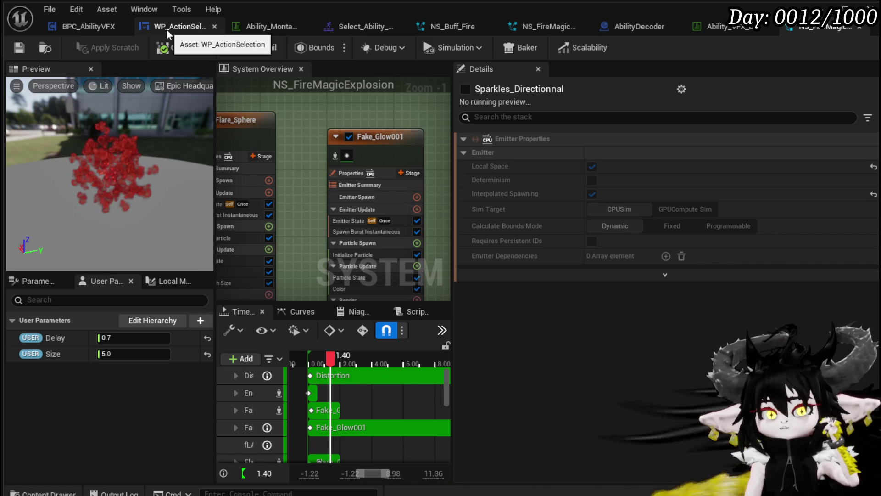
- Inspect BPC_AbilityVFX's ConfirmAbility graph, bringing the SET, Switch on String and Spawn nodes into view
left_click(113, 27)
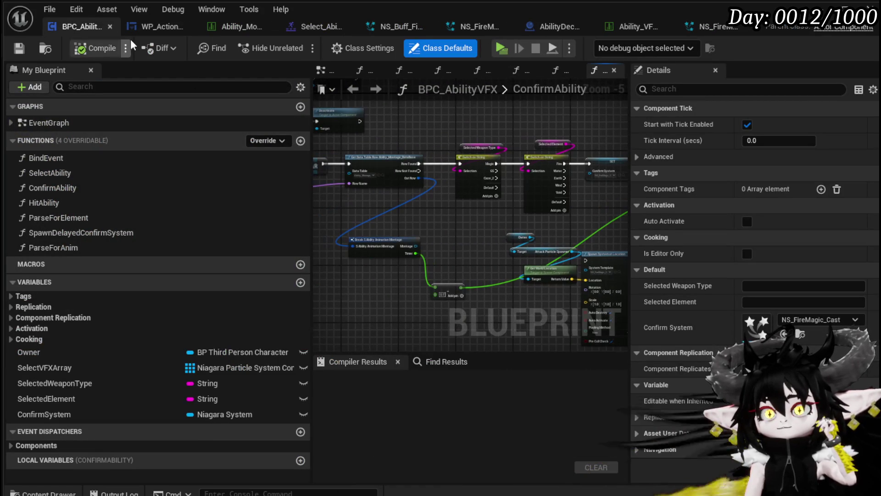
scroll(480, 121, "up", 3)
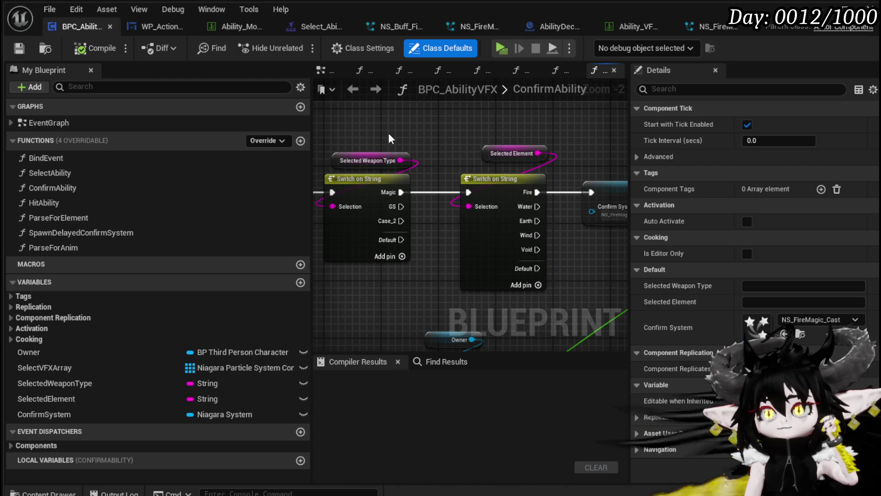
scroll(389, 138, "down", 3)
left_click_drag(390, 138, 331, 121)
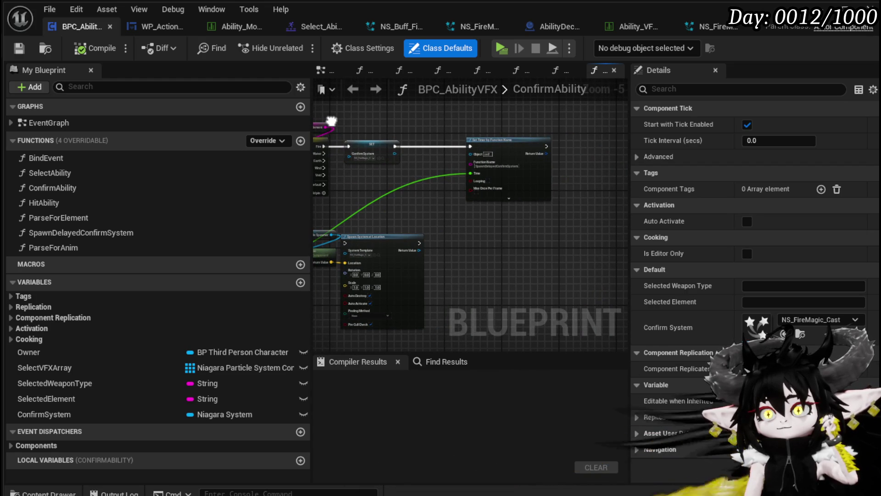
mouse_move(332, 120)
left_mouse_down()
mouse_move(423, 179)
mouse_move(430, 201)
left_mouse_up()
scroll(423, 179, "down", 2)
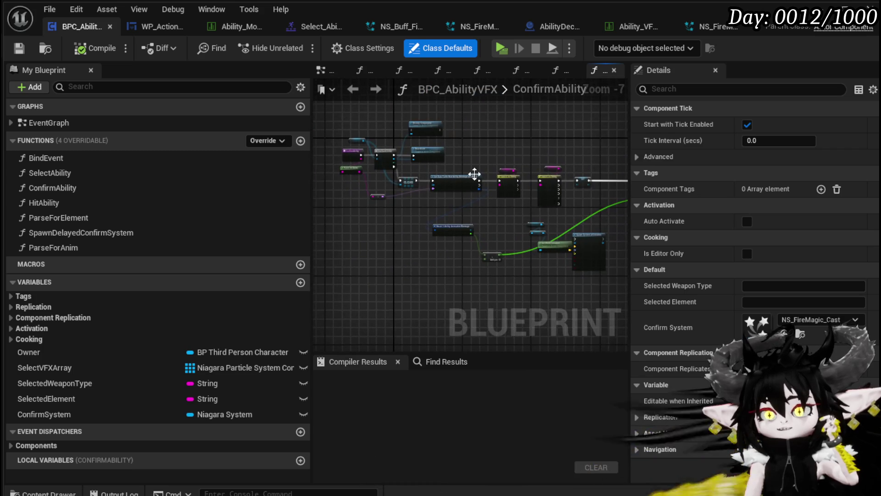
scroll(432, 169, "up", 4)
scroll(537, 158, "down", 1)
scroll(538, 161, "down", 1)
left_click_drag(538, 161, 400, 151)
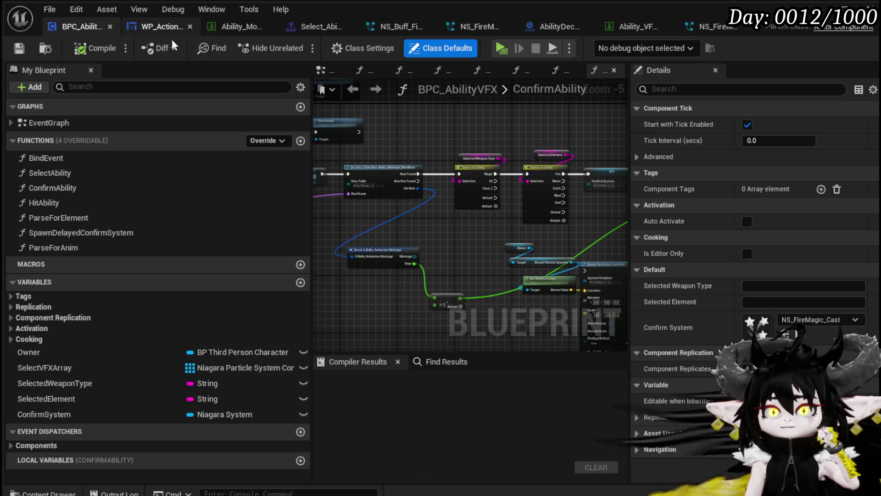
- Shift the VFXLocation node left in AbilityDecoder's VFX_TargetLocation graph, then start a new play-test from the level editor
left_click(557, 29)
scroll(459, 159, "up", 3)
mouse_move(465, 161)
left_mouse_down()
mouse_move(349, 142)
mouse_move(371, 130)
mouse_move(581, 131)
left_mouse_up()
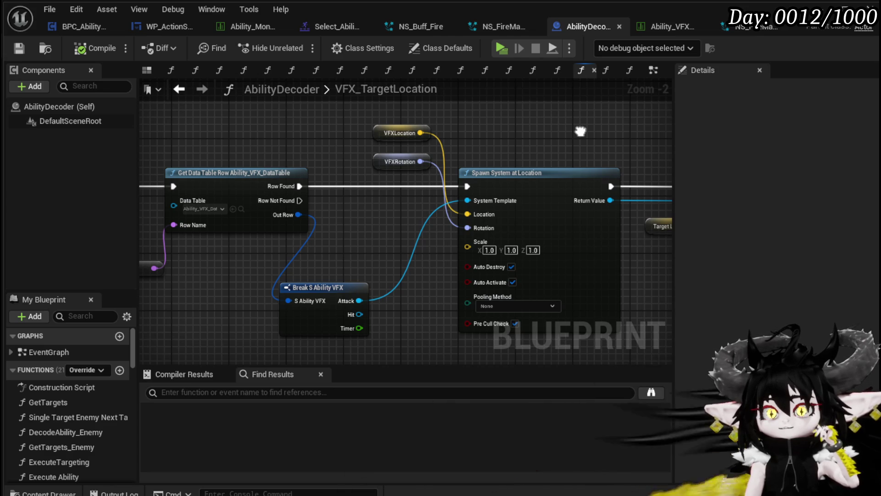
left_click_drag(580, 131, 581, 127)
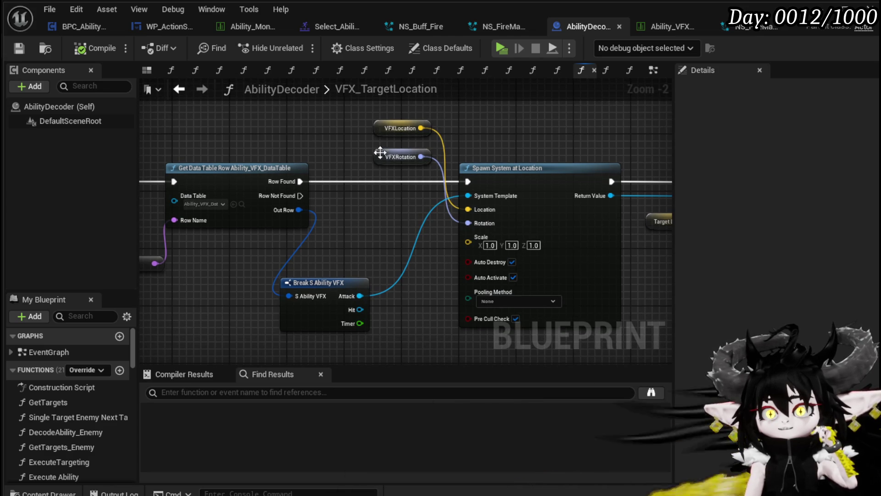
left_click_drag(403, 135, 374, 135)
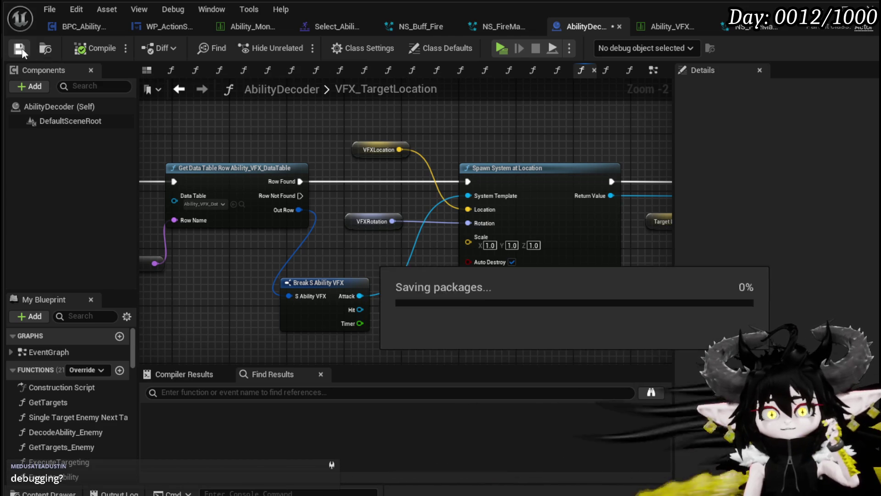
left_click(820, 9)
left_click(293, 46)
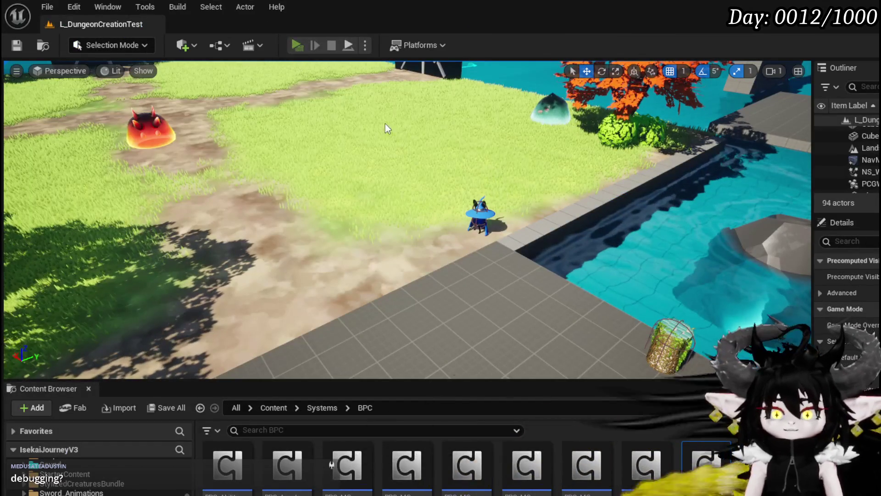
- Walk the character into the Earth slimes and start the battle
key("w")
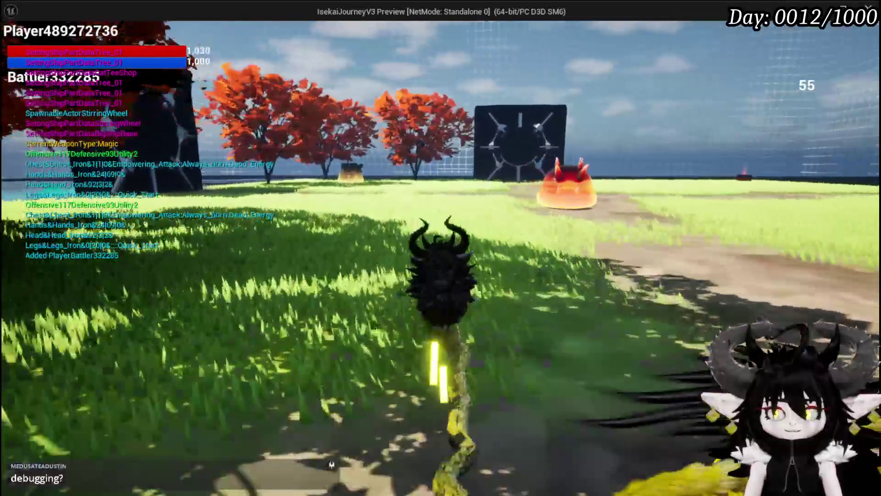
key("w")
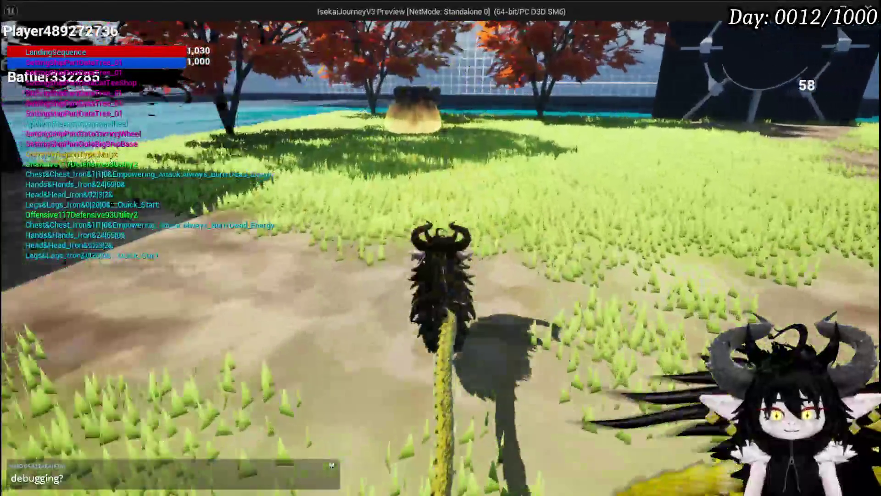
key("a")
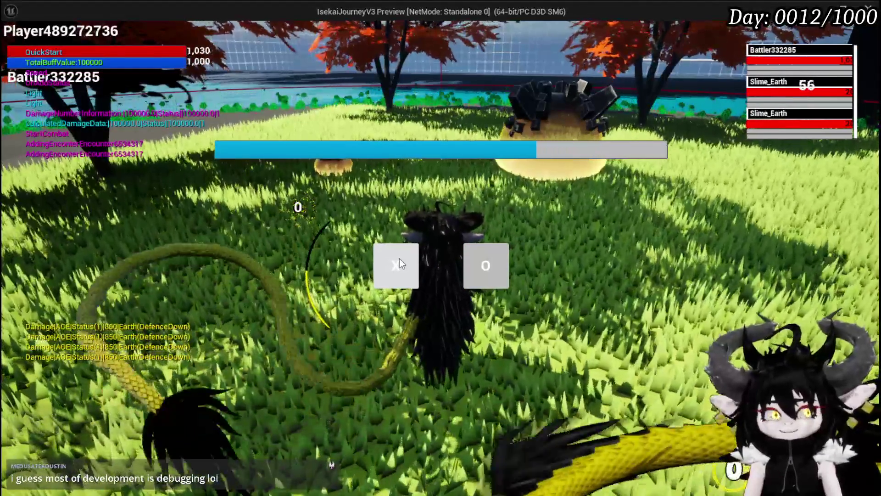
left_click(399, 260)
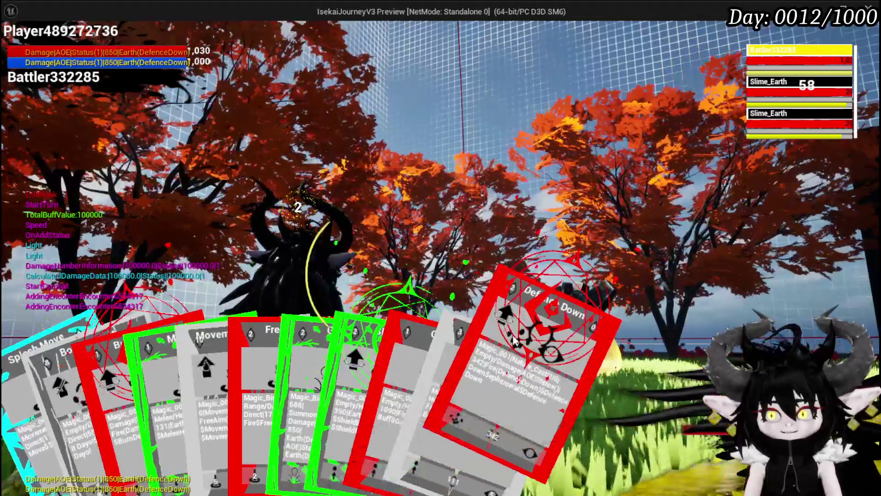
- Cast Defence Down, Burn Debuff and Free AIM Fire, stop the play-test, and save the level
left_click(521, 316)
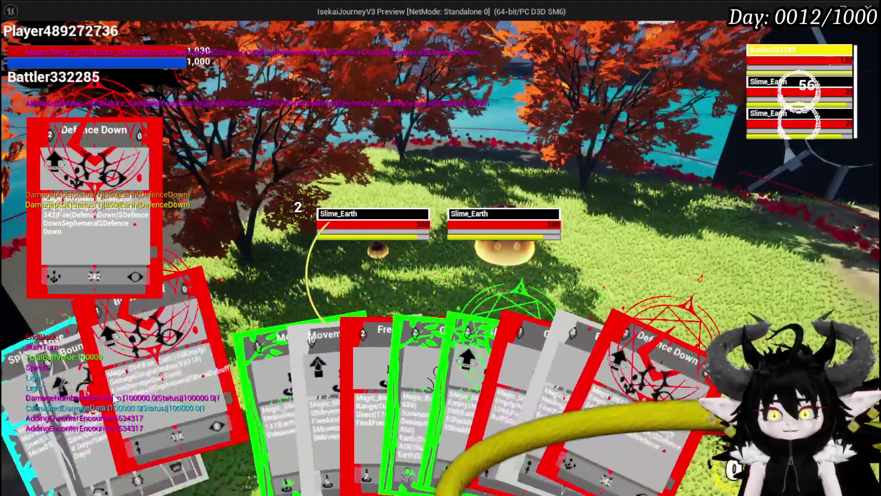
left_click(114, 398)
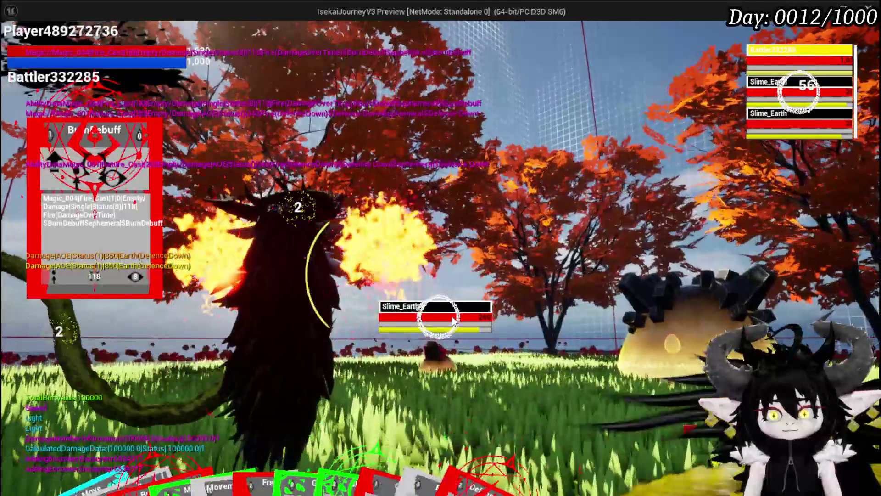
mouse_move(217, 353)
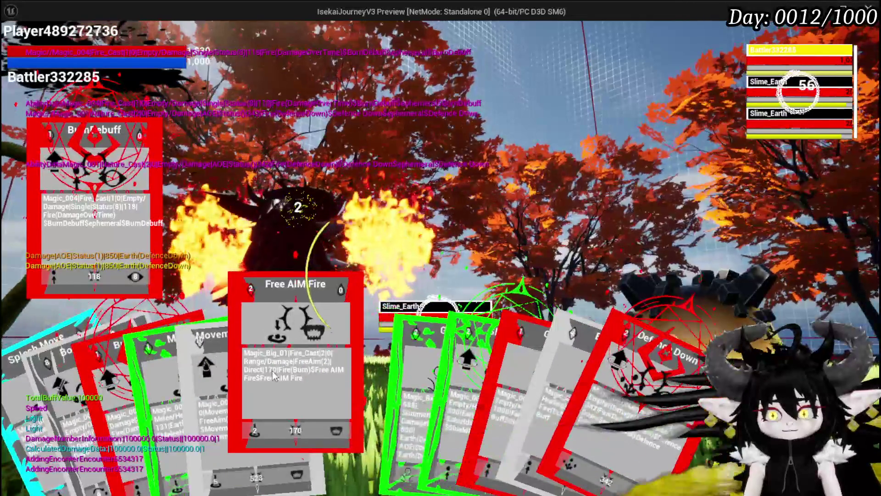
left_click(272, 371)
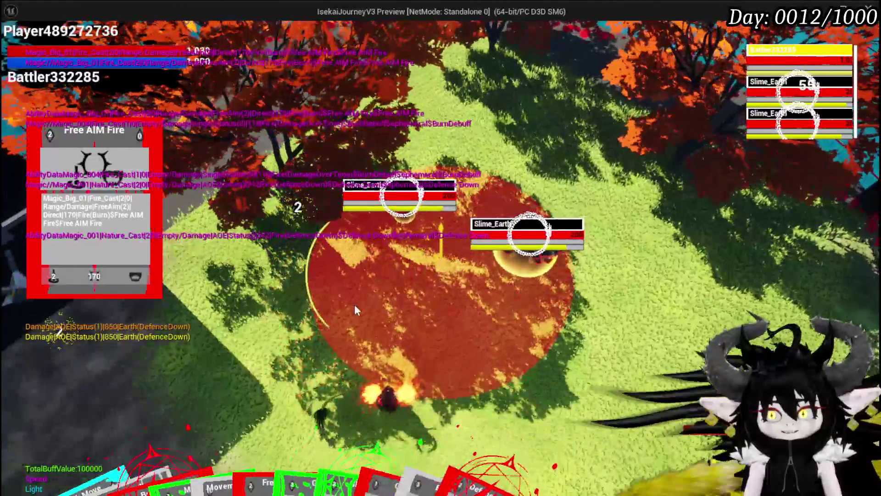
left_click(424, 229)
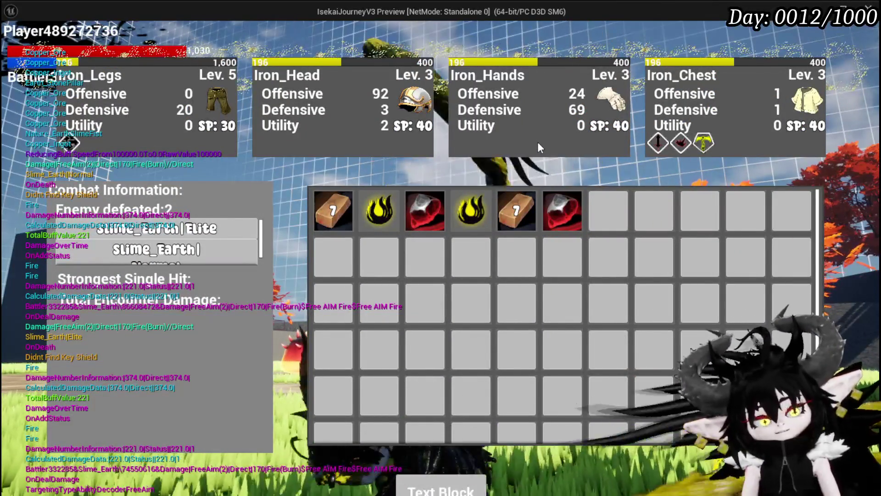
key("Escape")
left_click(15, 43)
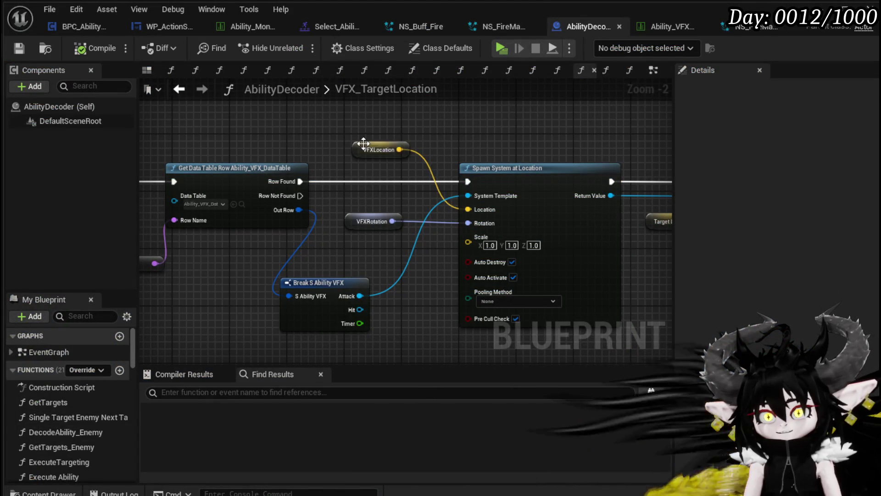
- Move the VFXLocation node above Spawn System at Location and save the AbilityDecoder Blueprint
mouse_move(364, 143)
left_mouse_down()
mouse_move(338, 144)
mouse_move(349, 161)
mouse_move(308, 166)
mouse_move(526, 182)
left_mouse_up()
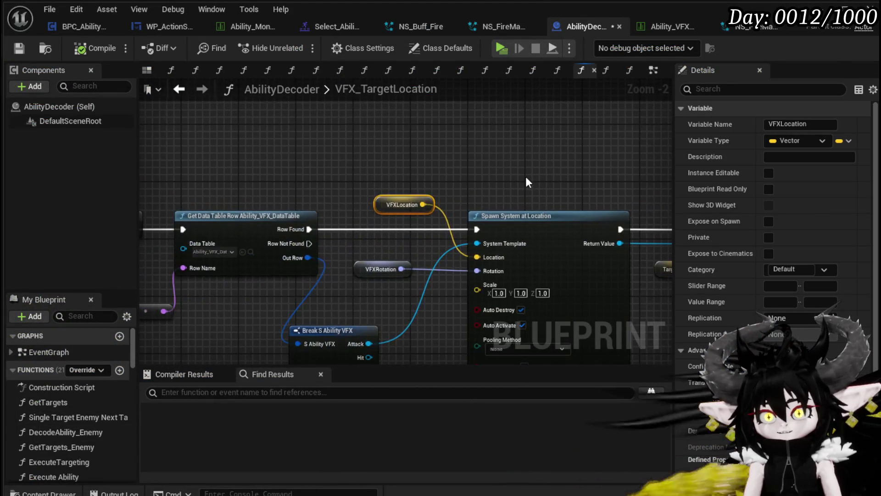
left_click_drag(395, 206, 382, 189)
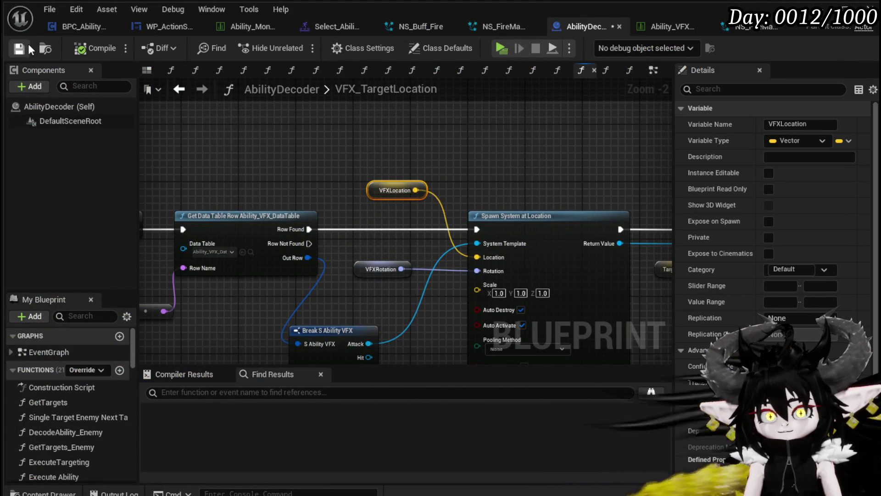
mouse_move(210, 182)
left_mouse_down()
mouse_move(413, 173)
mouse_move(314, 162)
left_mouse_up()
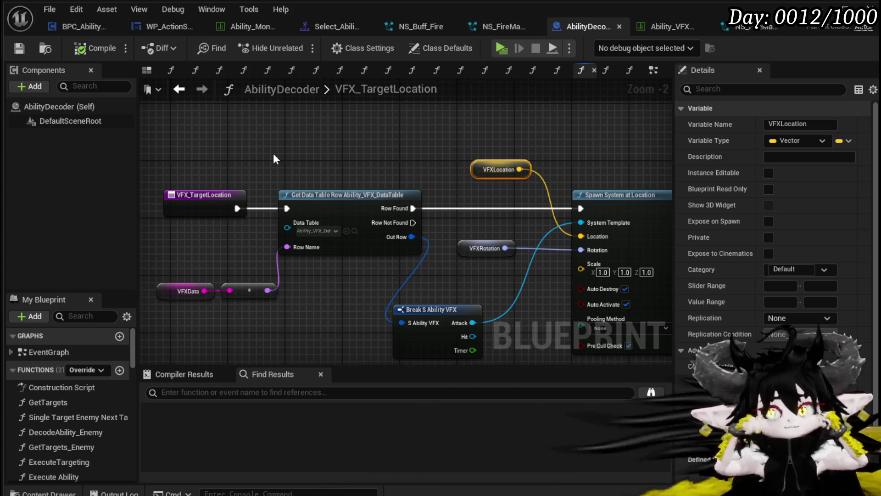
mouse_move(357, 125)
left_mouse_down()
mouse_move(453, 147)
mouse_move(373, 130)
left_mouse_up()
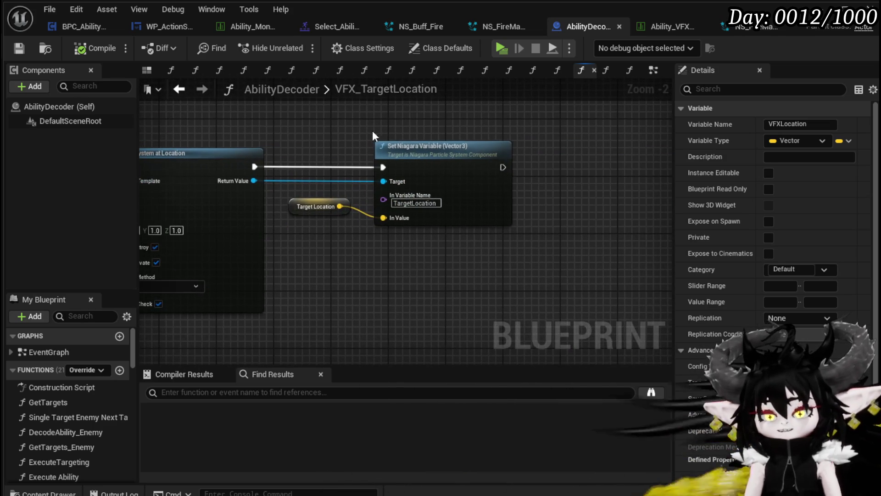
left_click_drag(501, 258, 502, 258)
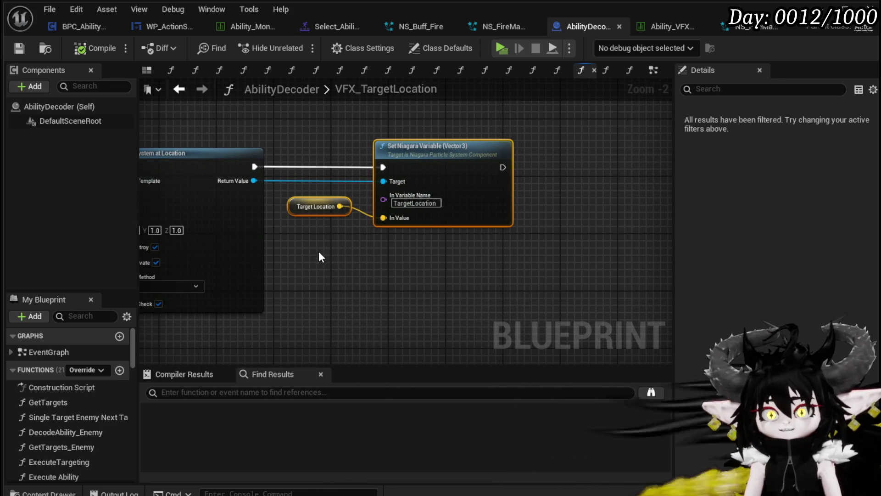
left_click(586, 176)
key("ctrl+s")
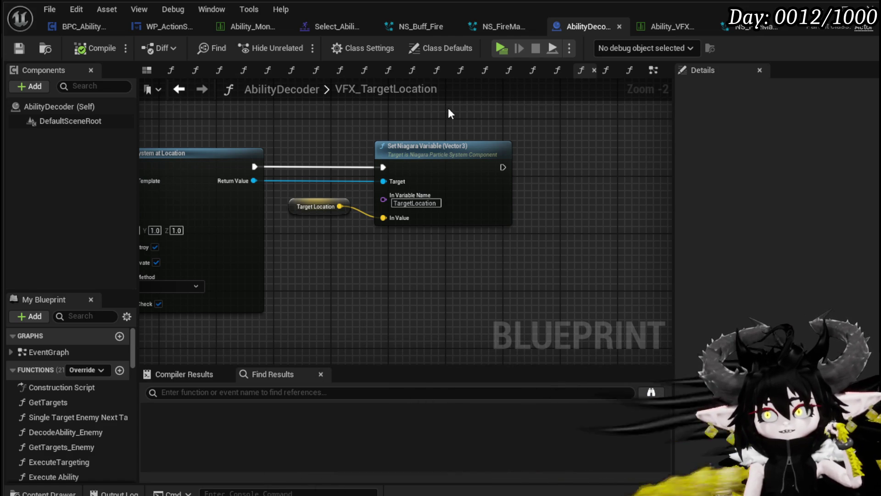
- Check Pentacle's Initialize Particle (position offset -90), save NS_FireMagicExplosion, and return to the level
left_click(753, 27)
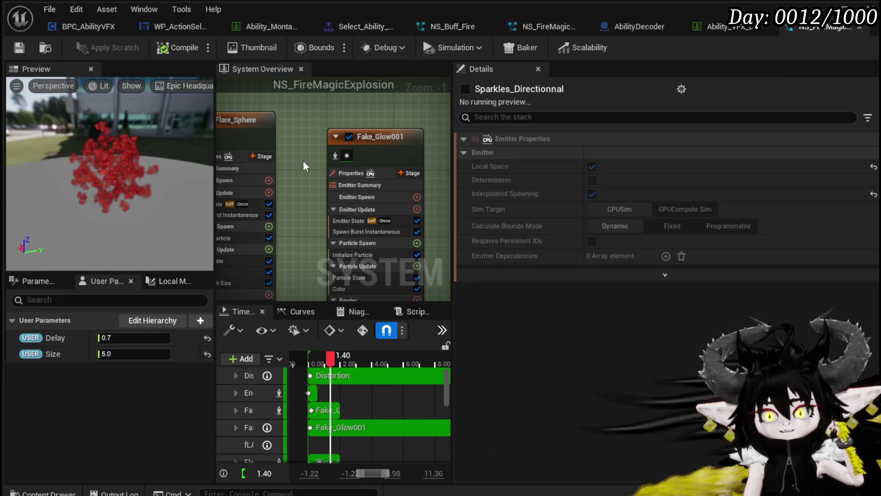
scroll(302, 188, "down", 3)
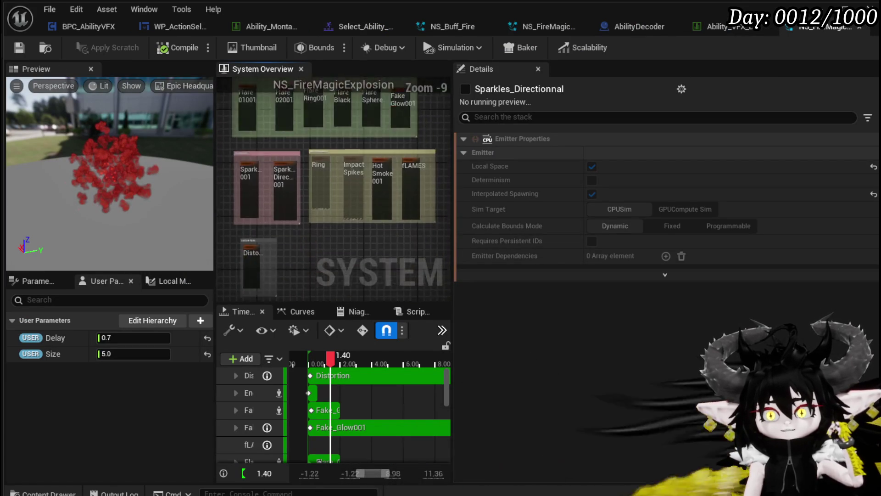
scroll(271, 216, "up", 10)
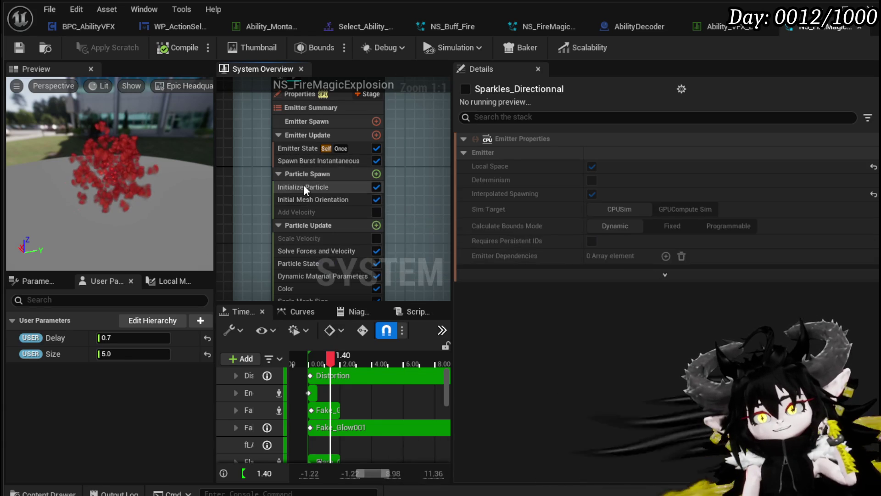
left_click(304, 186)
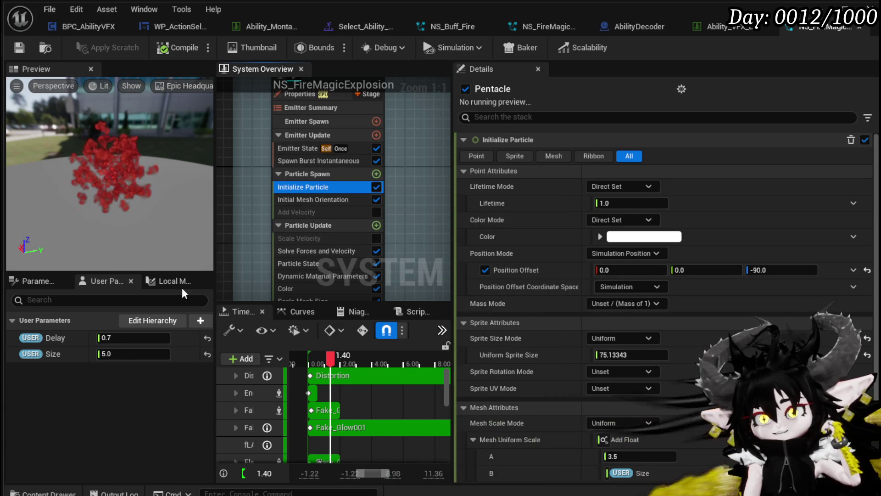
left_click(18, 48)
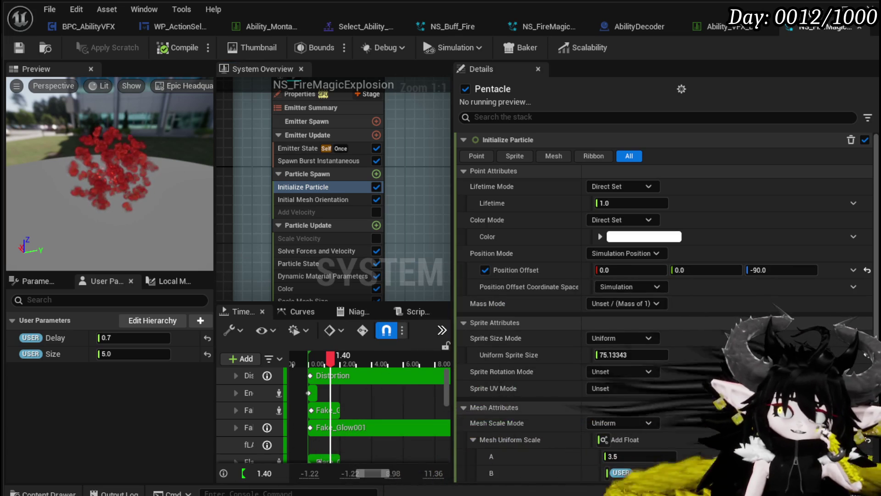
key("alt+Tab")
scroll(468, 166, "up", 5)
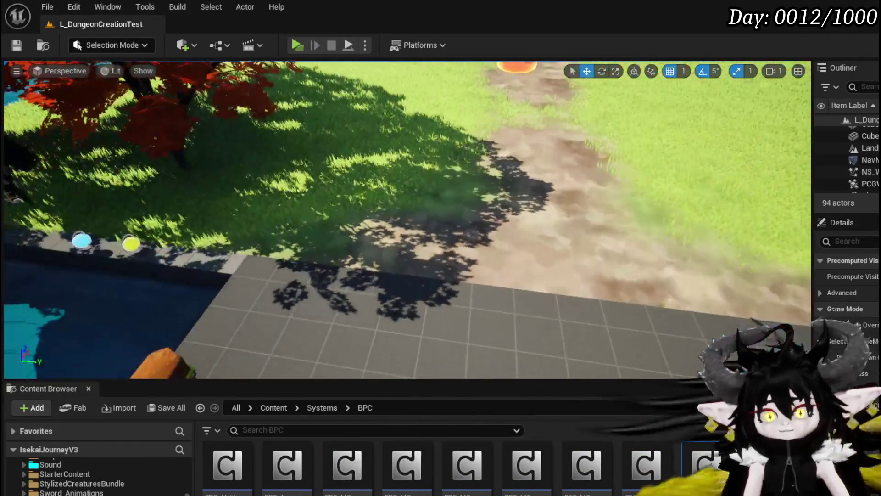
- Turn to the grid platform, select BP_PickUp5 and drag it left toward the player start
left_click_drag(469, 166, 507, 300)
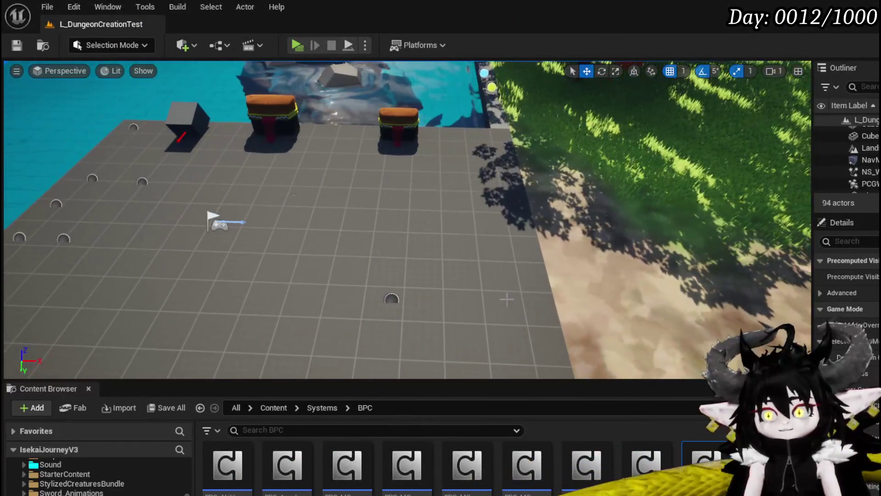
left_click(392, 299)
left_click_drag(432, 304, 279, 294)
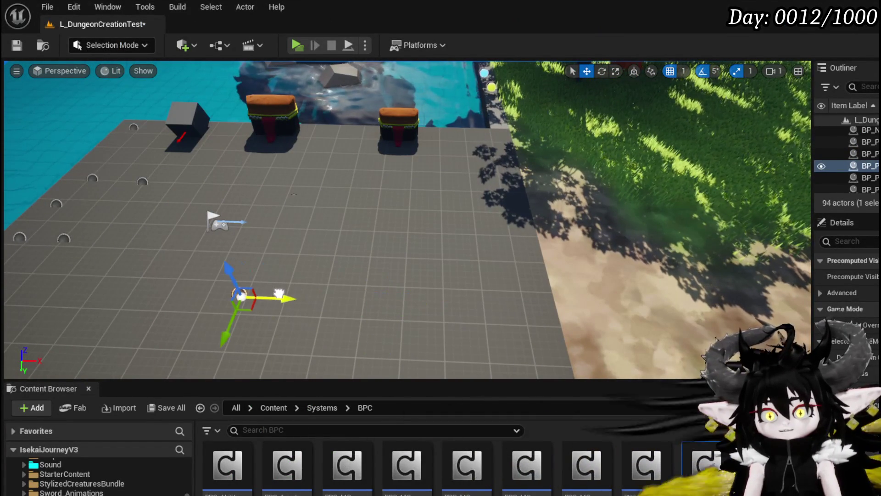
left_click_drag(220, 288, 225, 275)
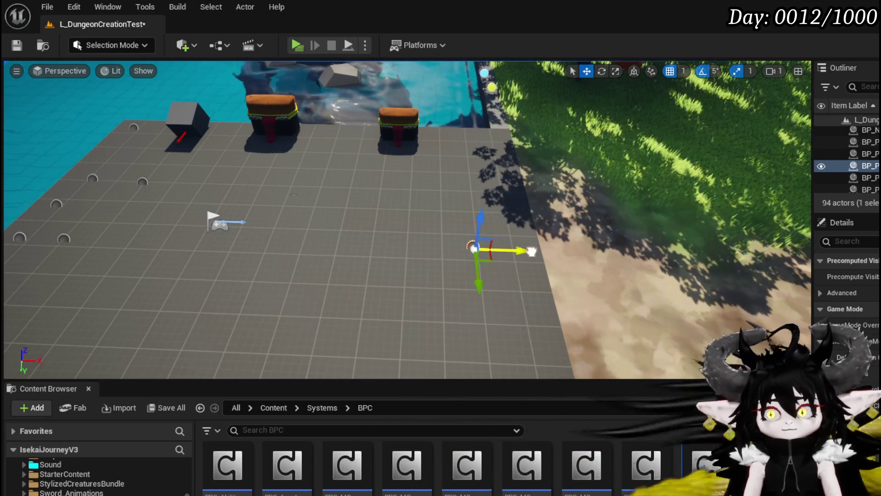
left_click_drag(210, 214, 211, 214)
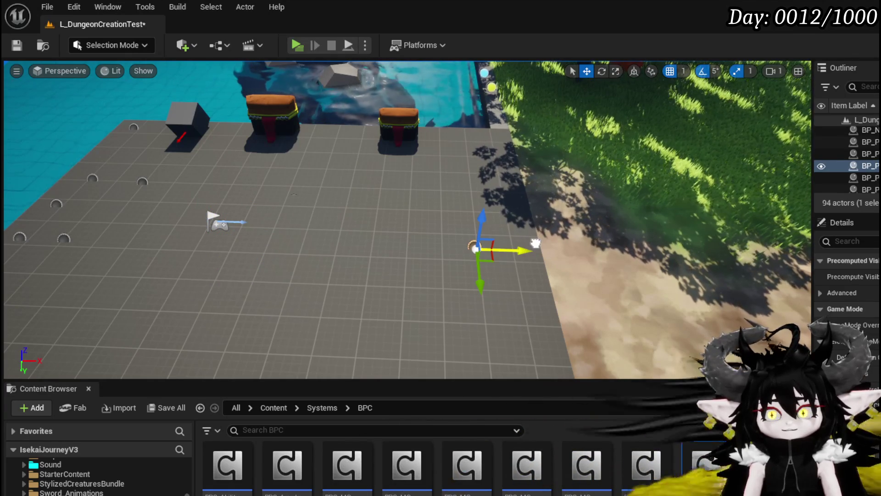
left_click_drag(535, 243, 280, 228)
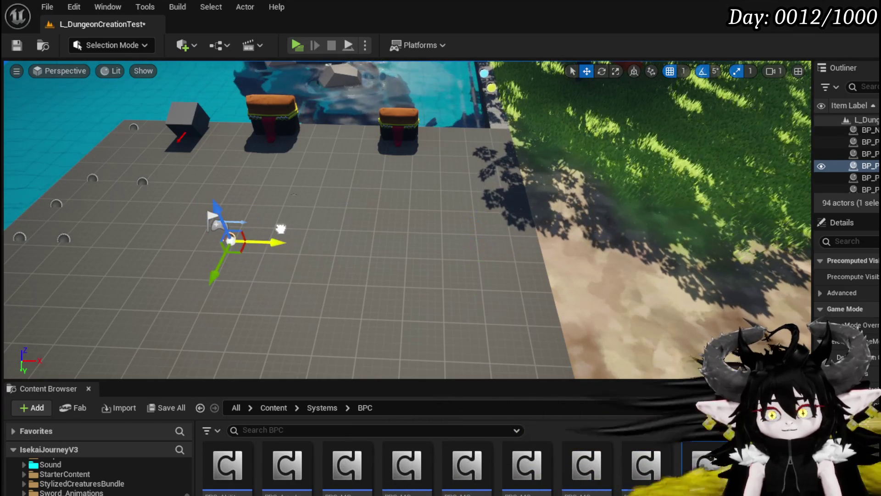
left_click_drag(476, 222, 491, 166)
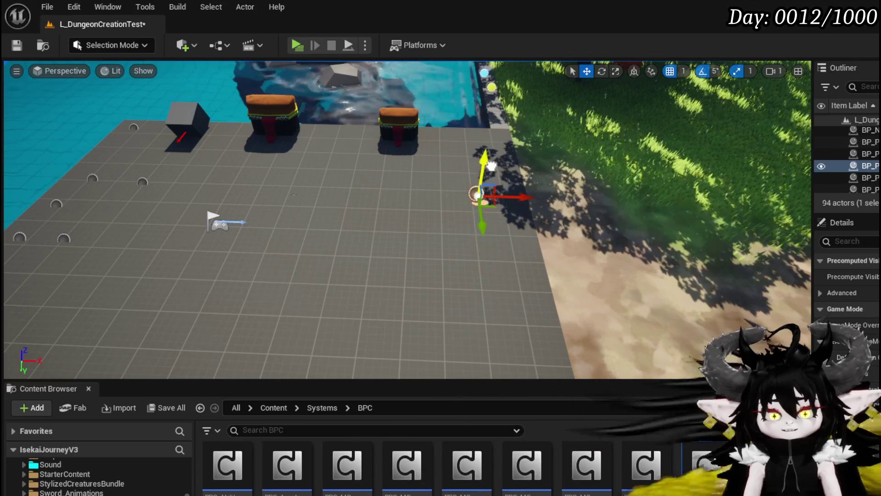
left_click_drag(485, 220, 483, 212)
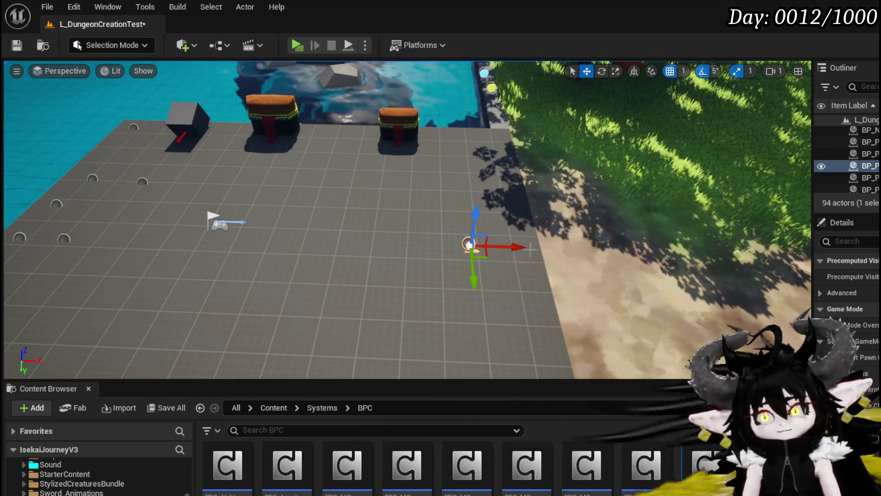
left_click_drag(469, 291, 461, 329)
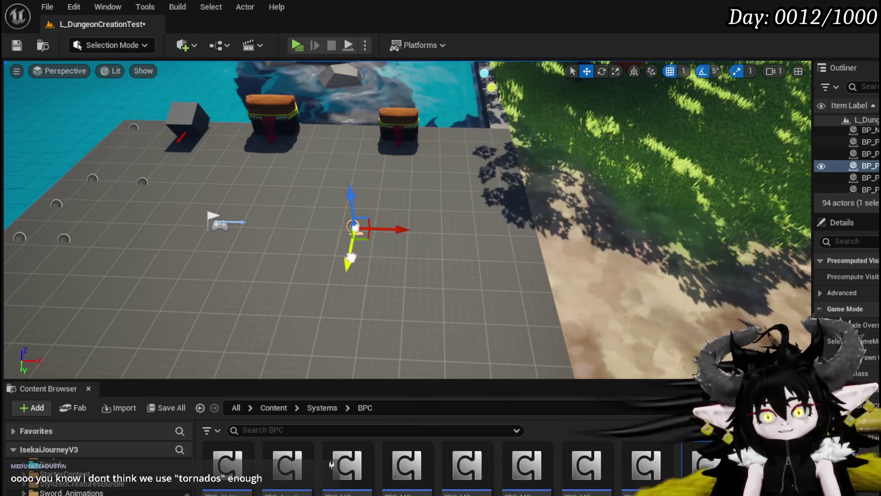
- Fine-tune BP_PickUp5's placement, shifting it further down the platform
left_click_drag(344, 223, 361, 246)
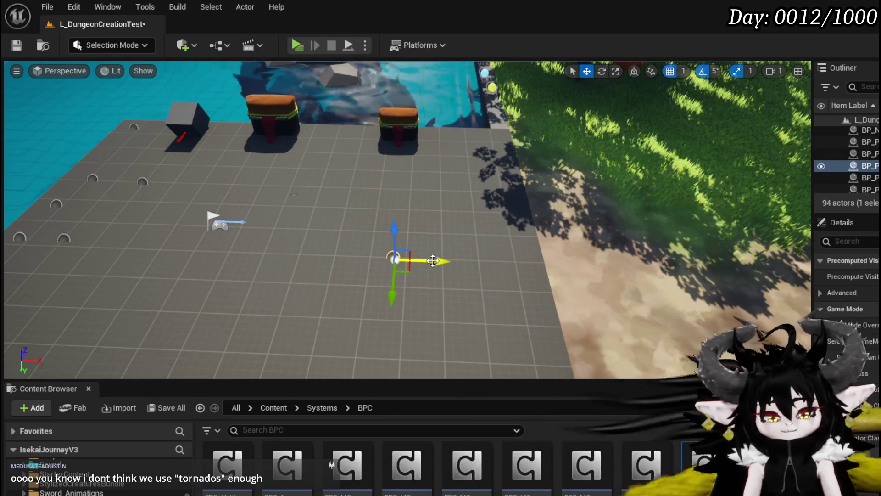
left_click_drag(293, 195, 351, 171)
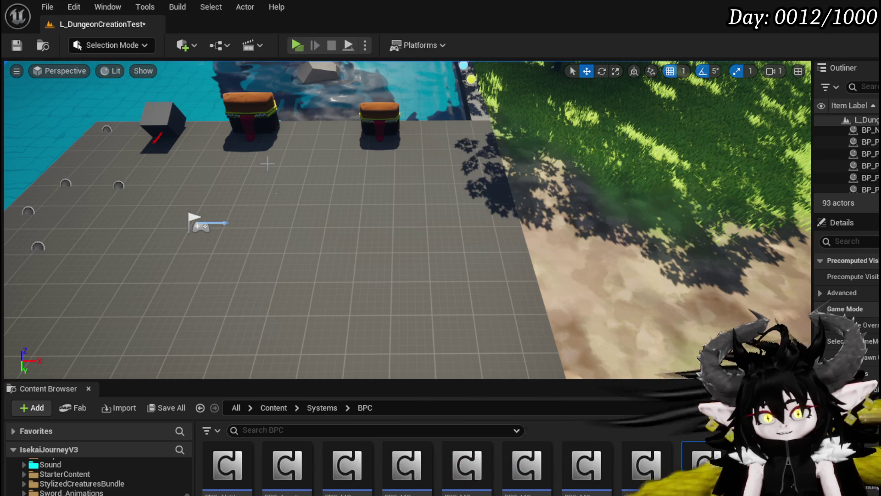
right_click(151, 180)
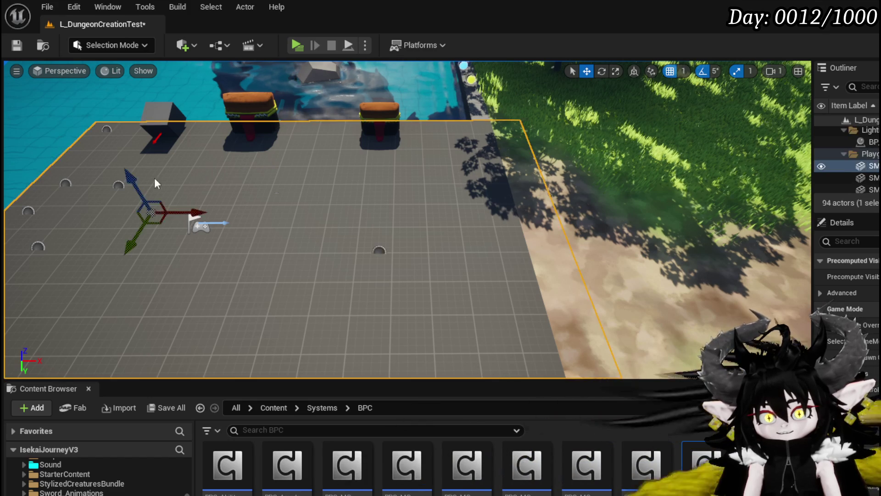
key("Escape")
left_click(379, 253)
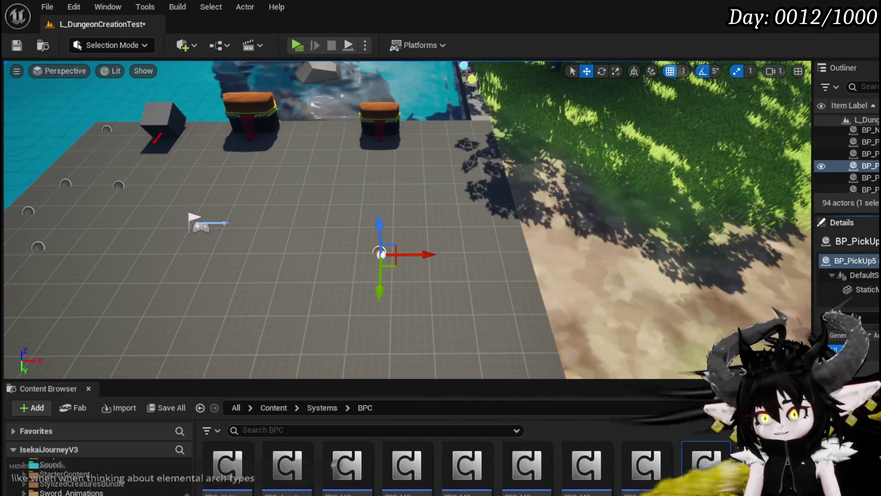
left_click_drag(382, 253, 381, 297)
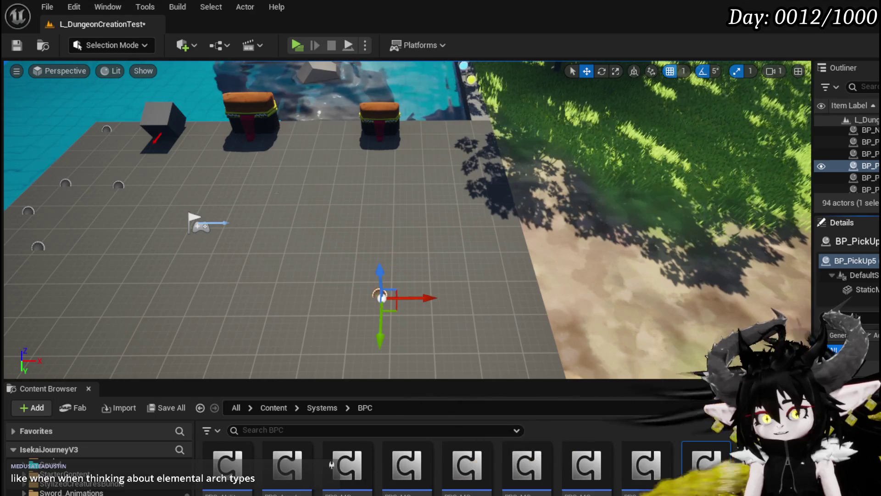
- Save the level and open NS_BigProjectileToLocation from the FinishedSystems VFX folder
left_click(16, 45)
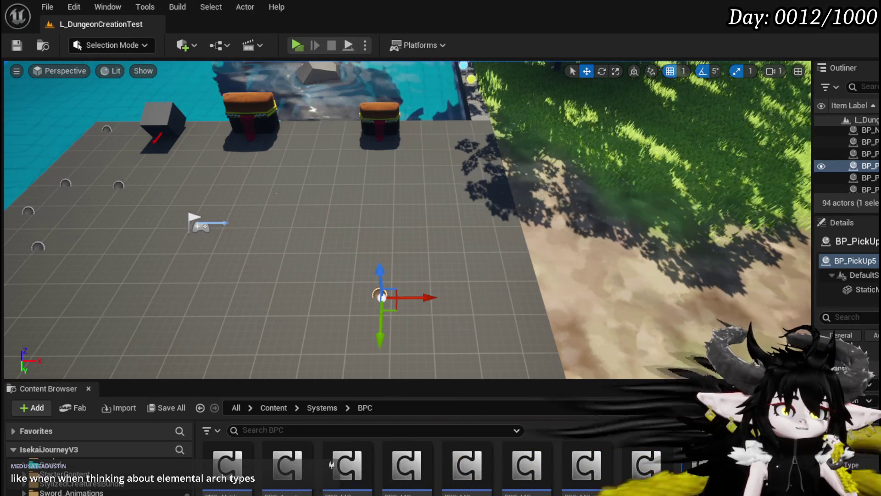
key("alt+Left")
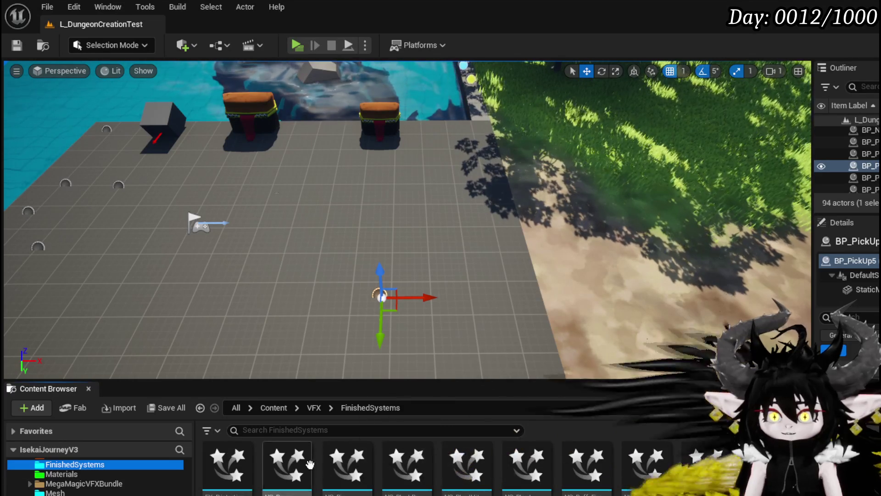
double_click(350, 467)
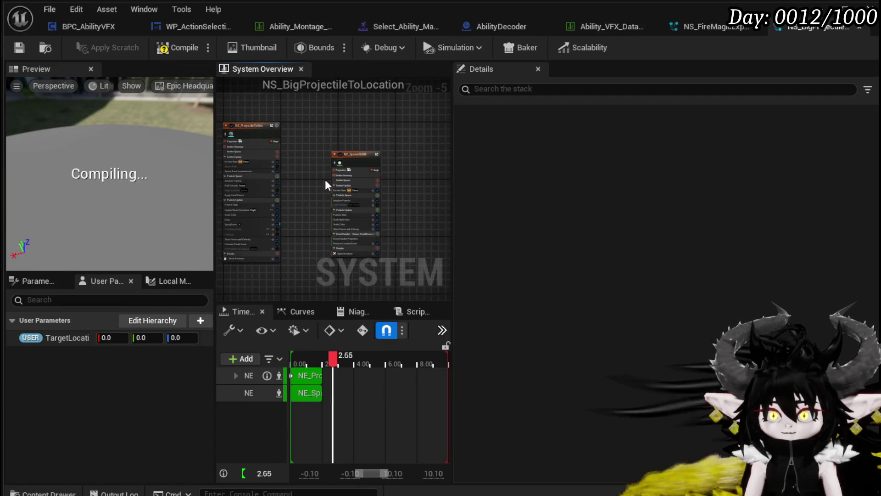
- Look over the NE_SpawnOnKill and NE_ProjectileToVector emitters, then close the NS_BigProjectileToLocation editor
scroll(325, 180, "up", 5)
mouse_move(325, 180)
left_mouse_down()
mouse_move(305, 191)
mouse_move(252, 190)
mouse_move(252, 180)
mouse_move(315, 205)
left_mouse_up()
scroll(254, 192, "down", 3)
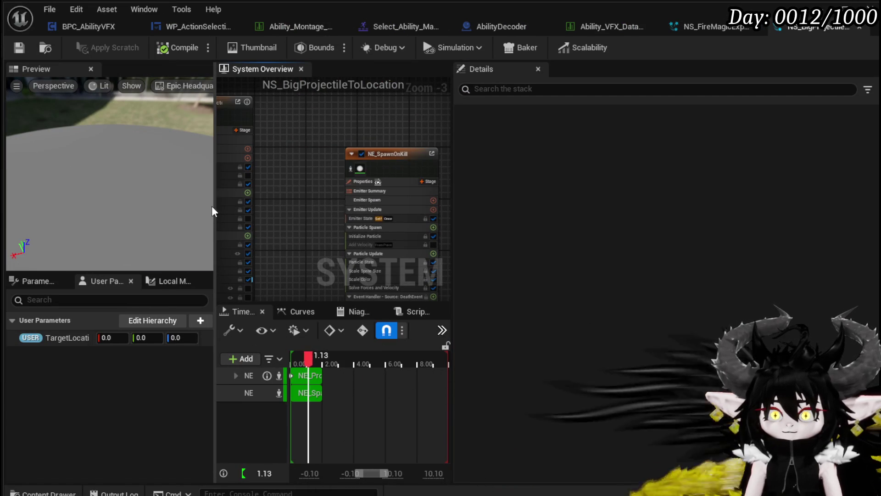
left_click_drag(214, 205, 327, 213)
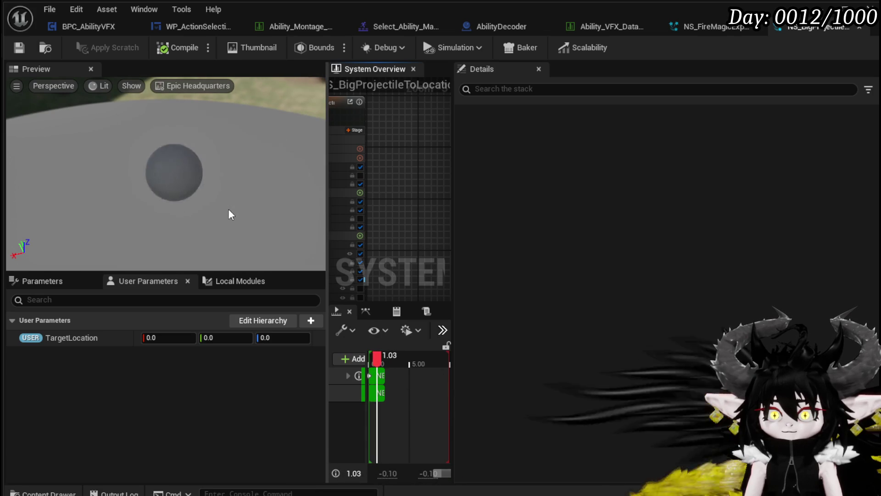
mouse_move(342, 202)
left_mouse_down()
mouse_move(420, 219)
mouse_move(415, 210)
left_mouse_up()
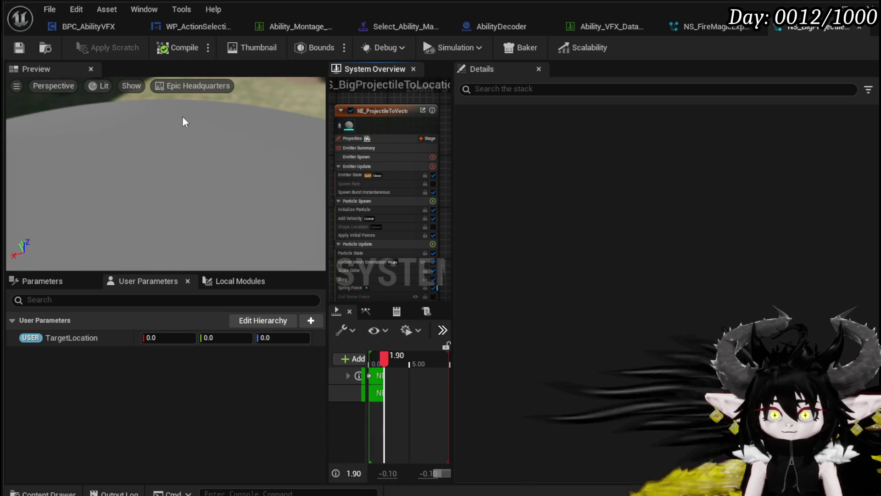
left_click(858, 29)
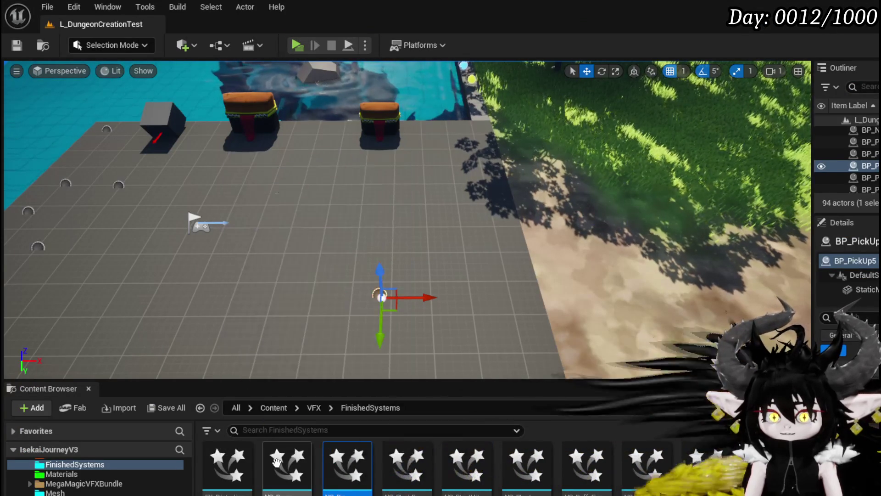
- Open NS_Beam, recompile it, and close its editor
double_click(295, 469)
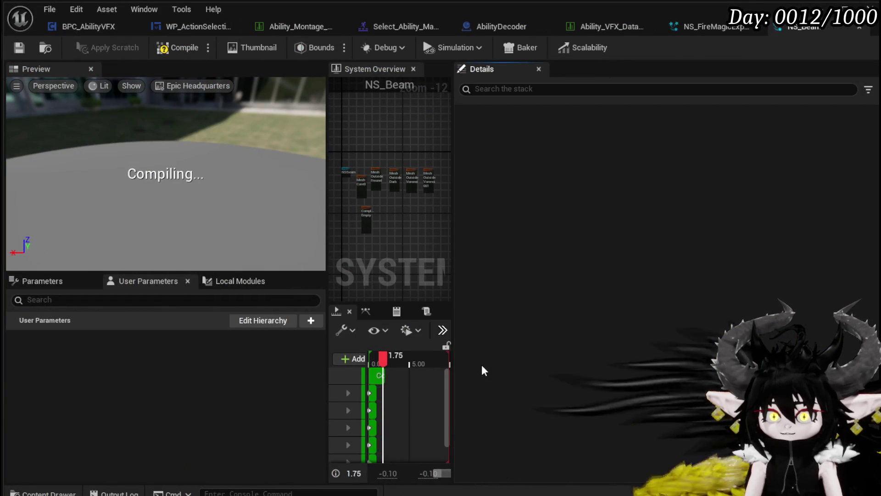
left_click(173, 51)
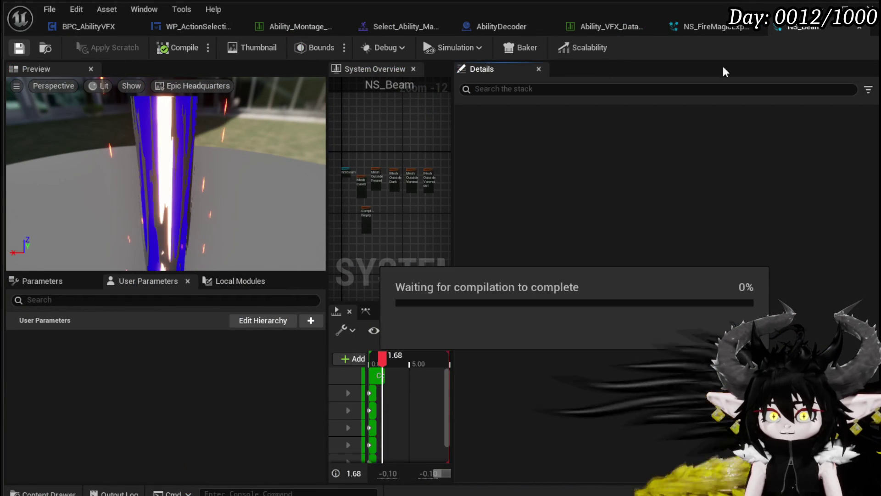
left_click(859, 26)
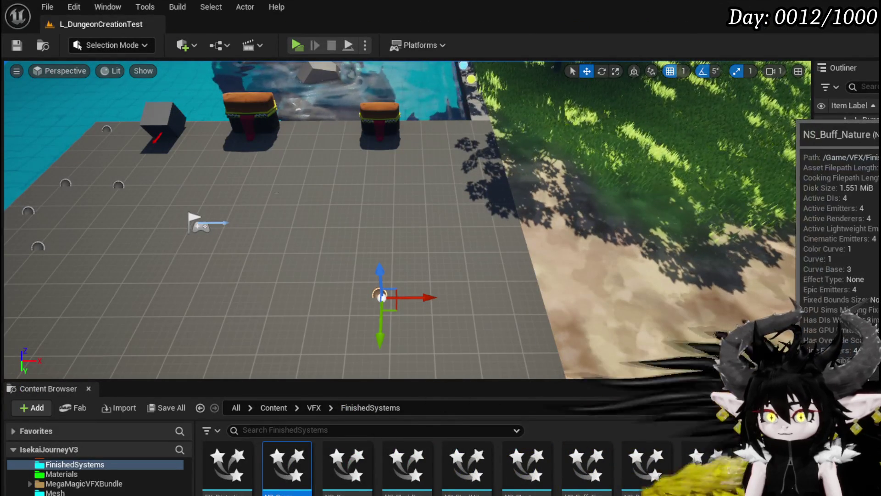
- Open NS_EarthSinglePillar, then save NS_EarthImpact and close its editor
scroll(541, 469, "down", 1)
scroll(542, 468, "up", 1)
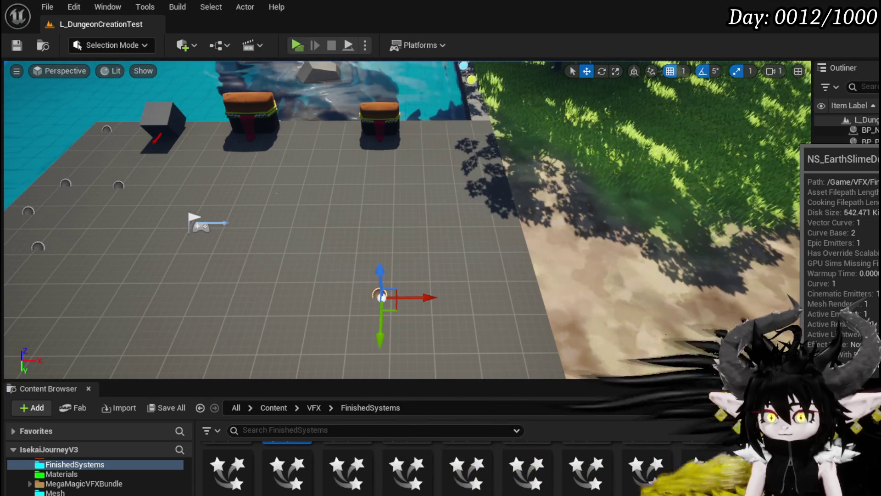
double_click(699, 466)
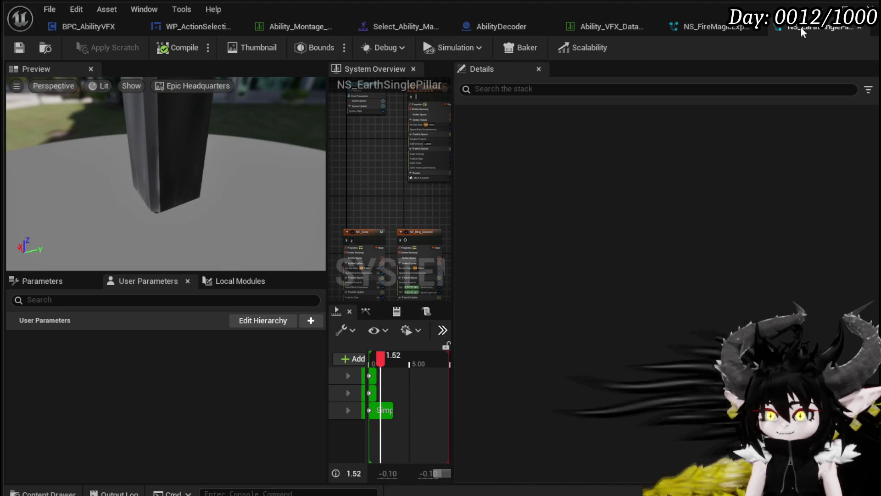
left_click(716, 26)
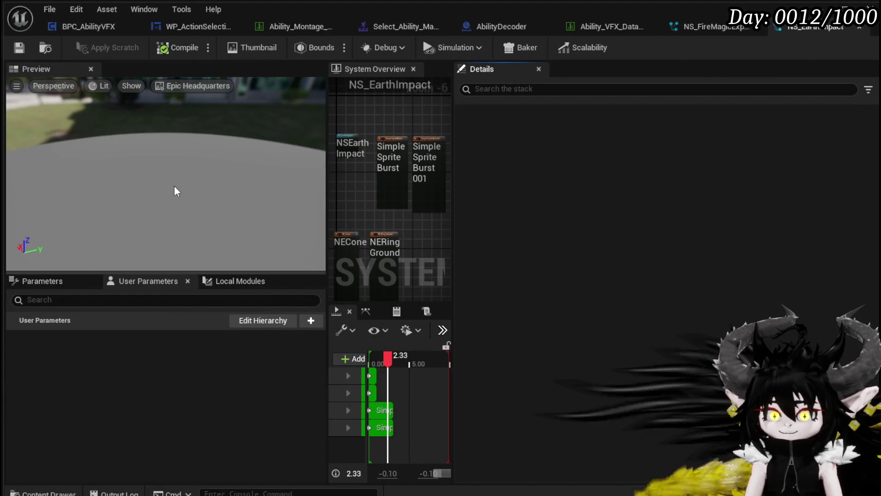
left_click(21, 48)
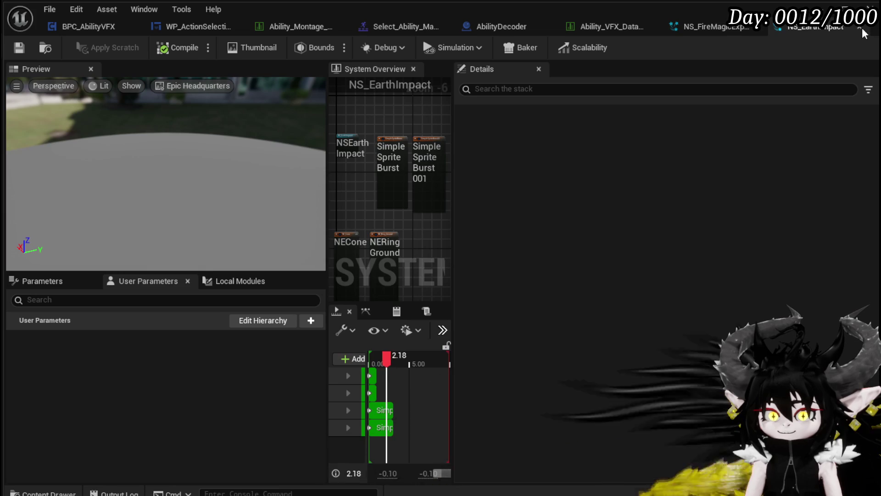
left_click(862, 28)
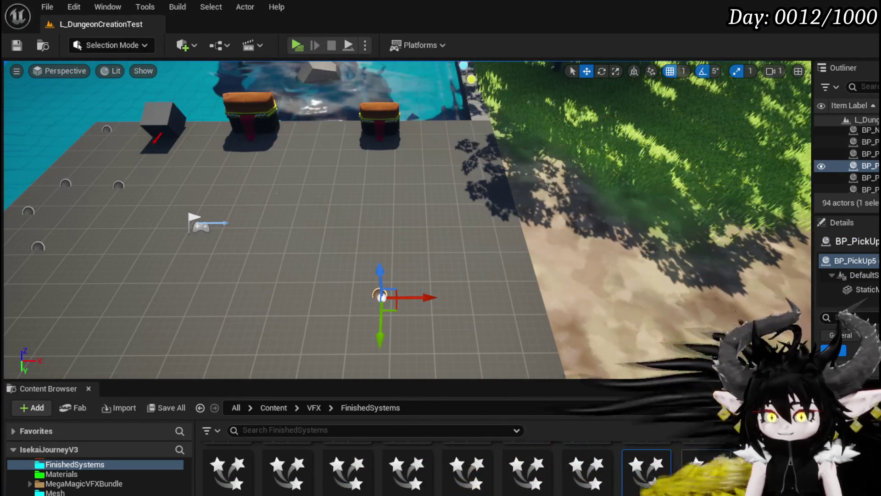
- Find NS_SlimeEarthFist in the Content Browser and open it in the Niagara editor
scroll(383, 464, "down", 1)
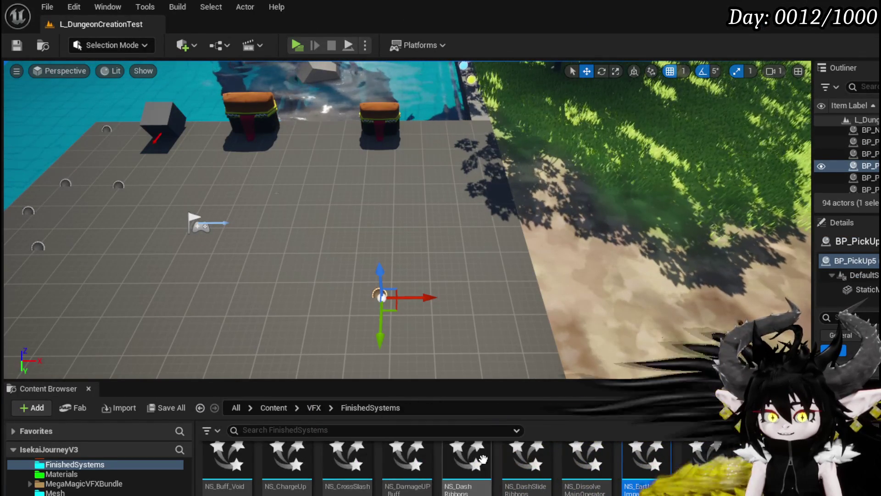
scroll(451, 458, "down", 2)
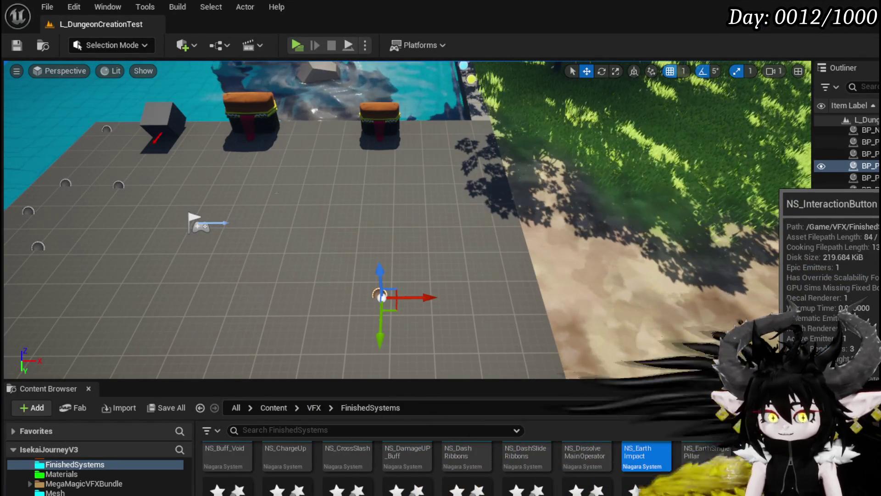
scroll(340, 468, "down", 2)
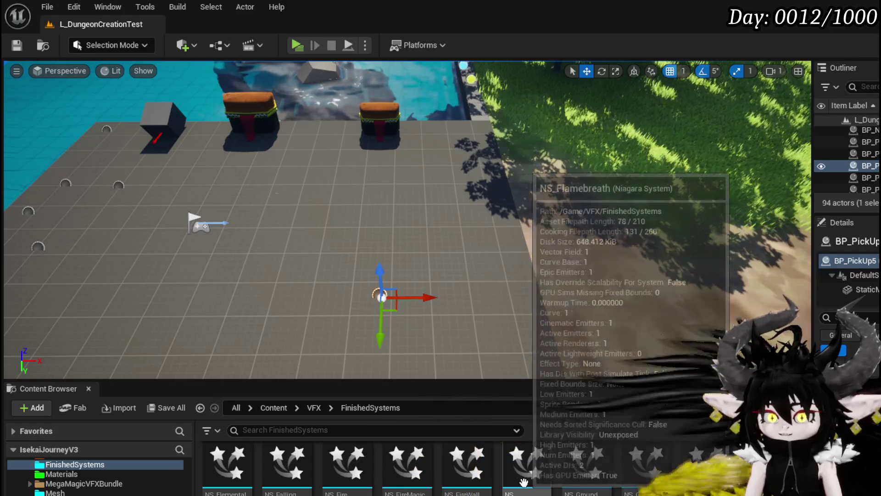
scroll(500, 476, "down", 2)
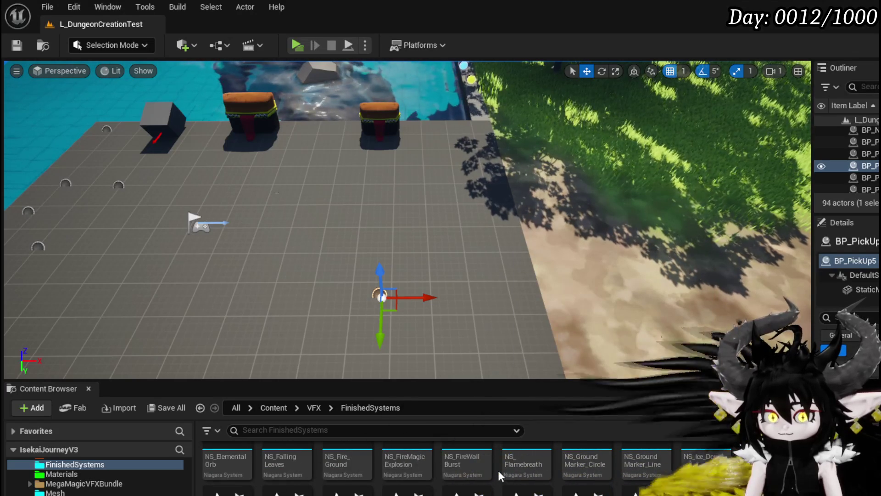
scroll(501, 476, "down", 4)
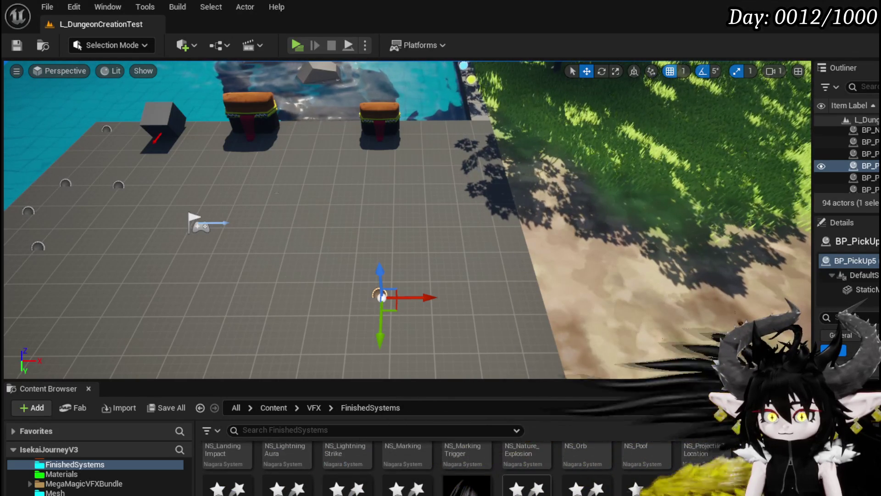
double_click(467, 486)
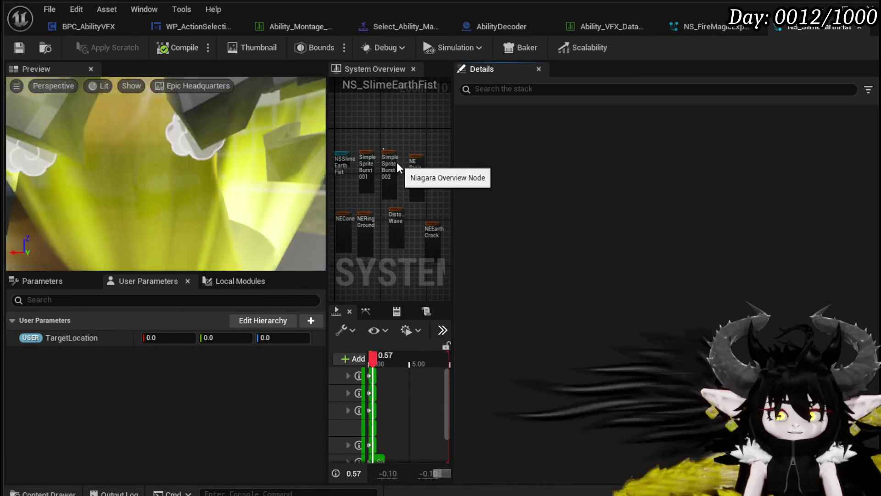
- Save NS_SlimeEarthFist and select SimpleSpriteBurst001's Initialize Particle module
mouse_move(149, 150)
left_mouse_down()
mouse_move(150, 130)
mouse_move(151, 147)
mouse_move(174, 115)
mouse_move(184, 137)
mouse_move(185, 115)
mouse_move(174, 142)
mouse_move(125, 104)
left_mouse_up()
left_click(18, 47)
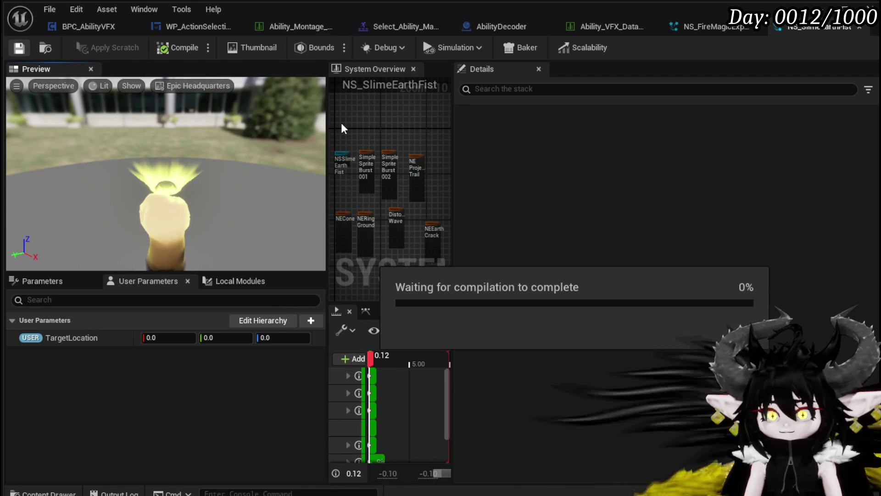
scroll(394, 128, "up", 5)
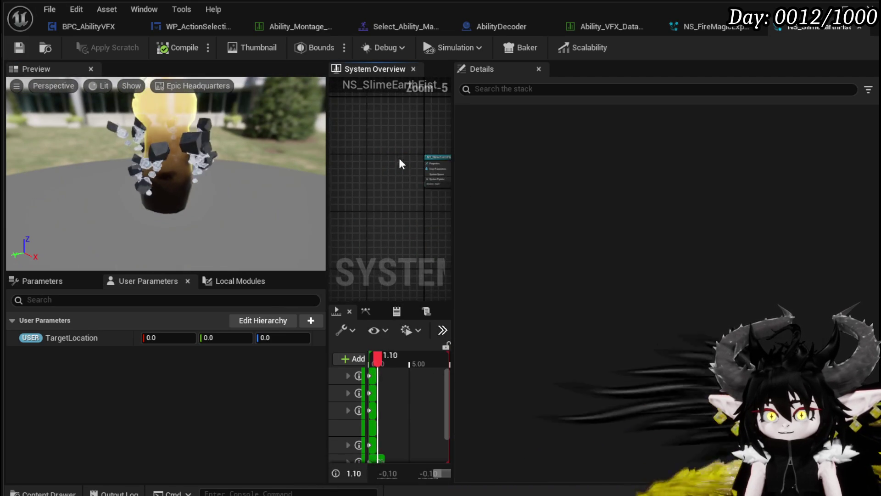
scroll(385, 125, "up", 6)
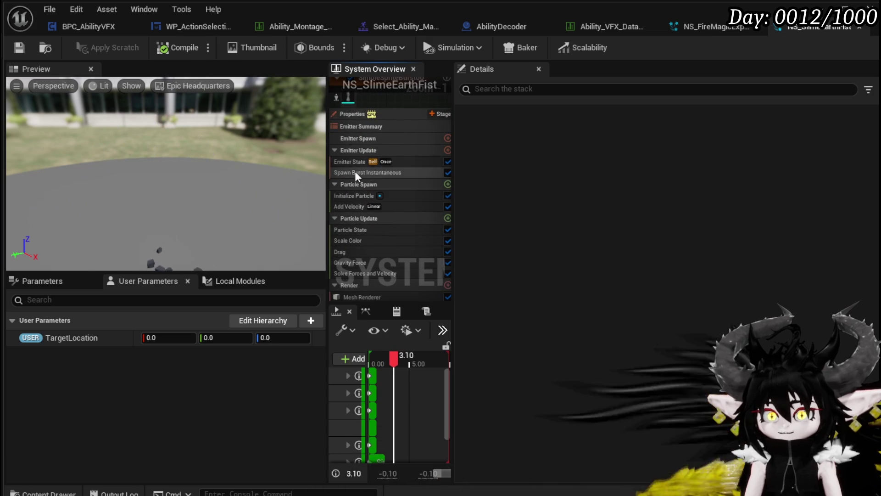
left_click(364, 195)
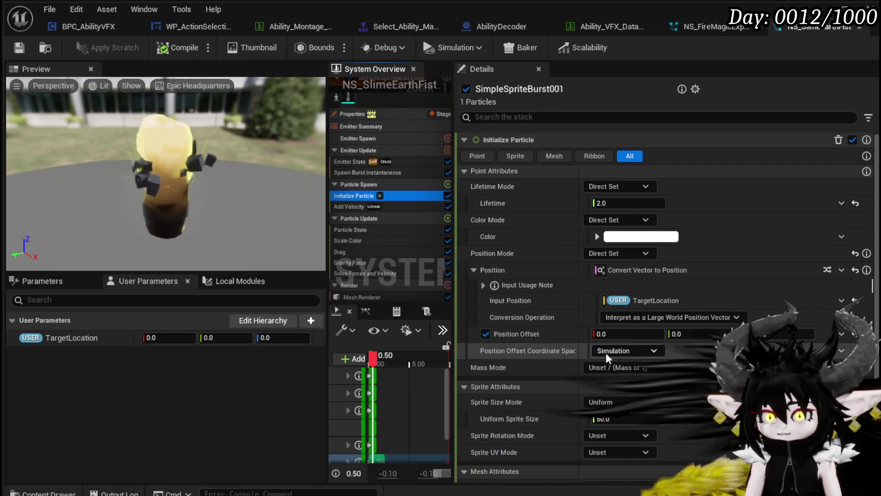
- Copy SimpleSpriteBurst001's TargetLocation Position setup and compare it with NS_FireMagicExplosion's Position Mode
right_click(533, 268)
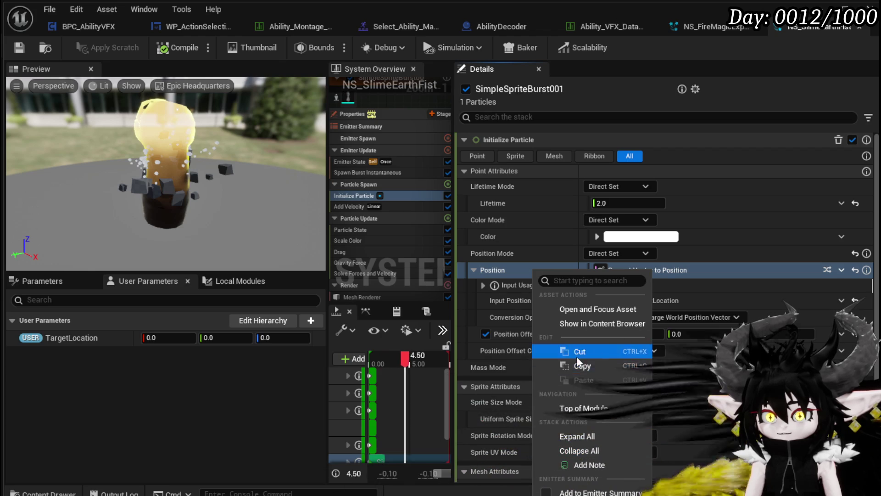
left_click(585, 367)
left_click(711, 28)
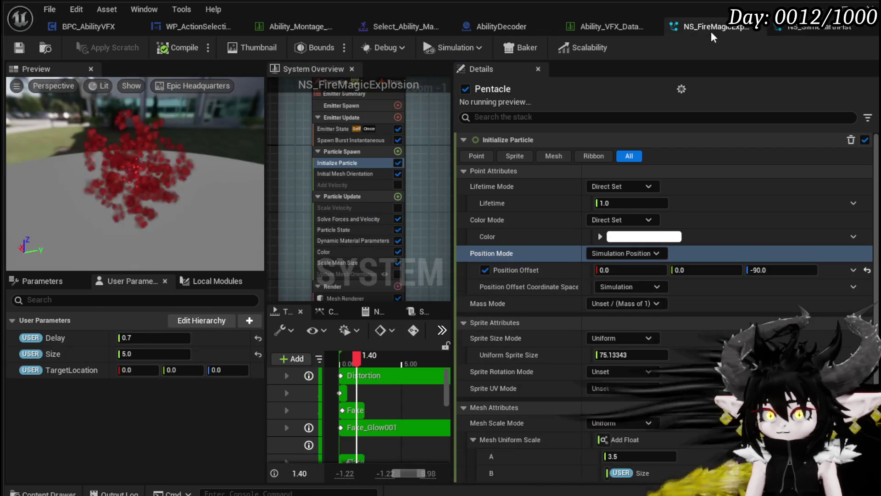
right_click(532, 251)
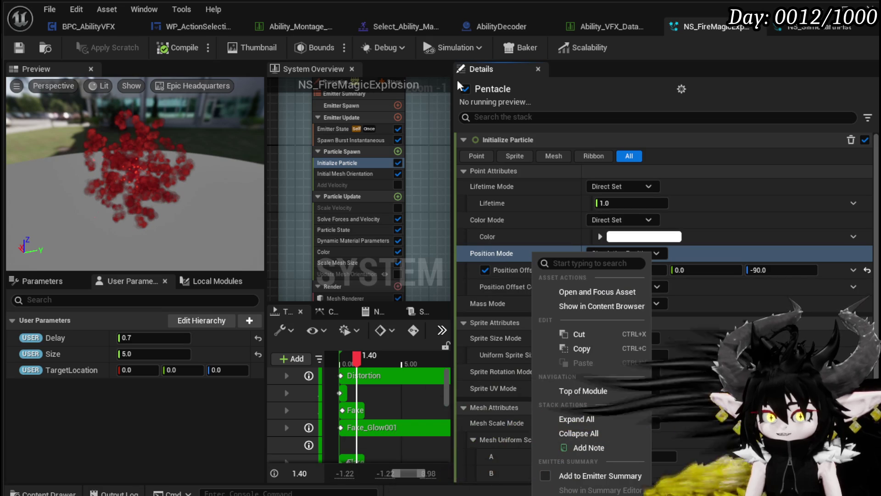
left_click(808, 26)
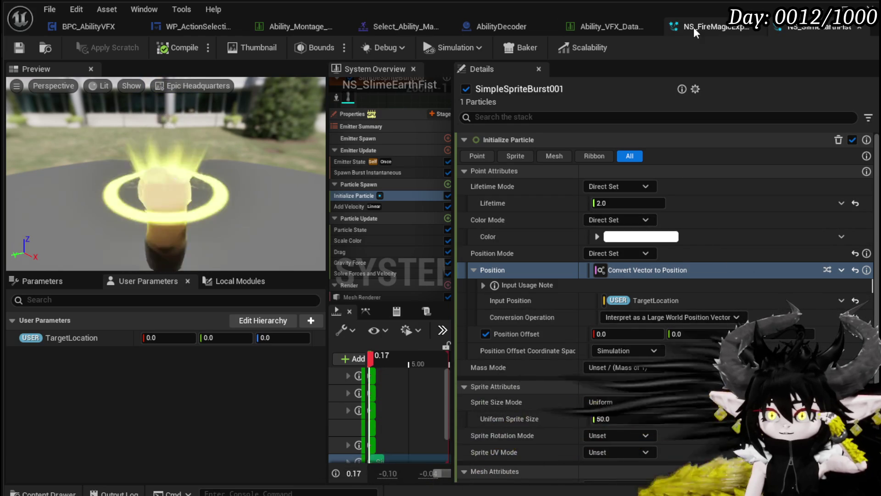
- Set Pentacle's Position Mode to Direct Set from TargetLocation as a Large World Position Vector
left_click(694, 27)
left_click(630, 253)
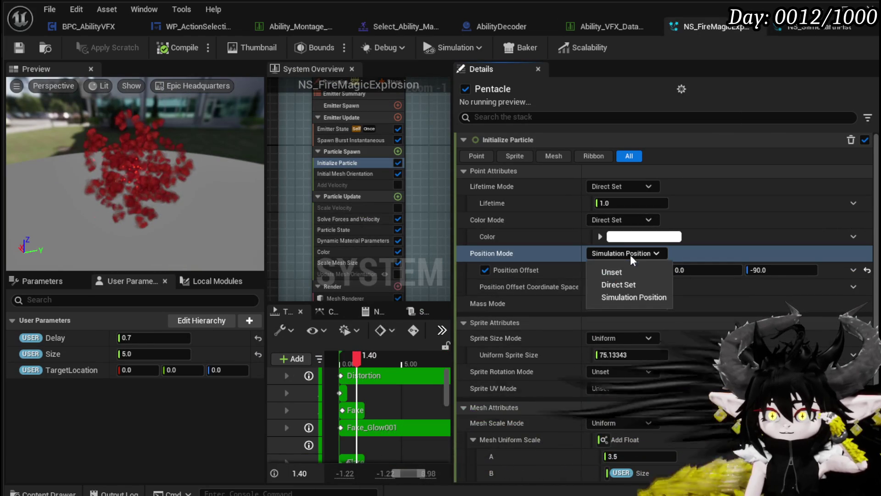
left_click(622, 284)
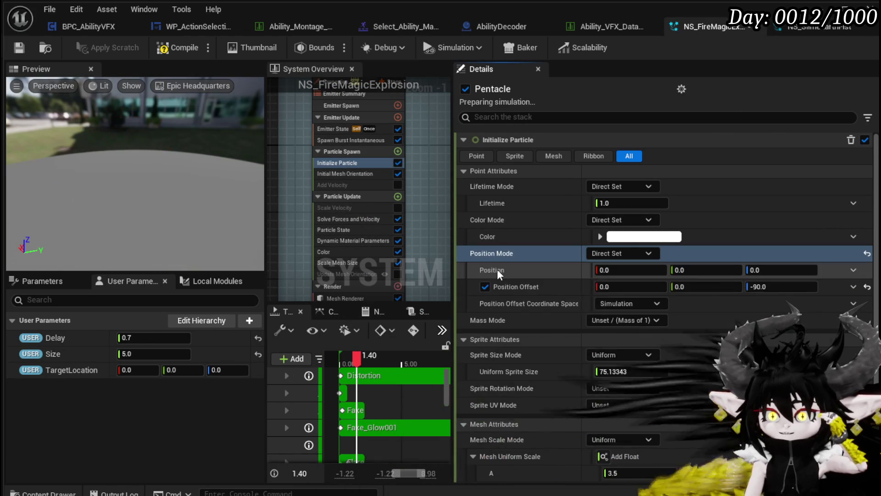
mouse_move(43, 369)
left_mouse_down()
mouse_move(43, 385)
mouse_move(555, 290)
mouse_move(607, 269)
left_mouse_up()
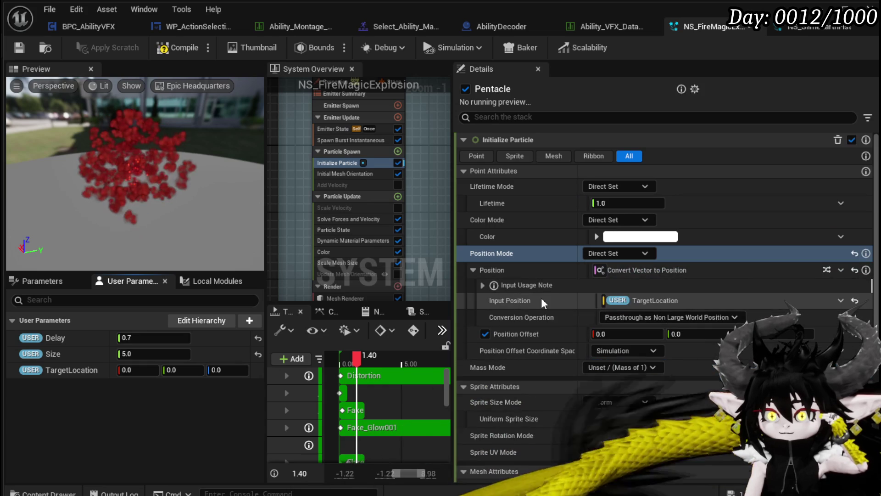
left_click(671, 317)
left_click(633, 349)
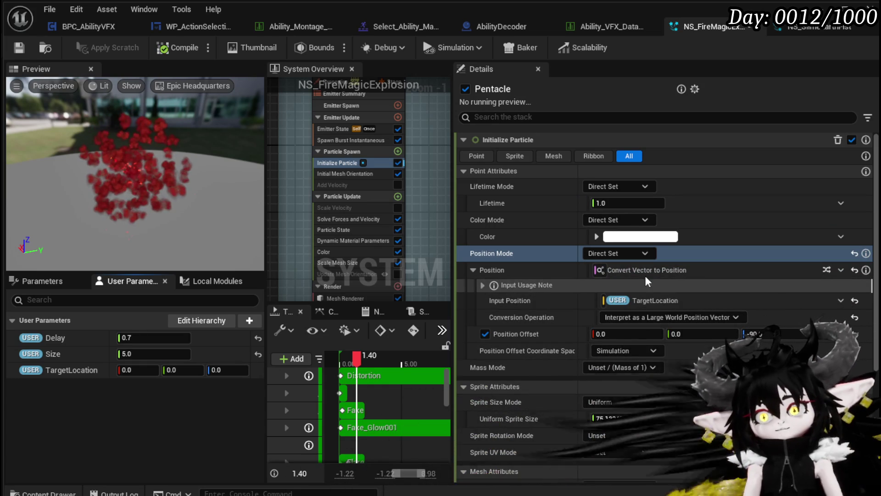
- Copy Pentacle's Position Mode setting and compare it against NS_SlimeEarthFist's setup
right_click(547, 253)
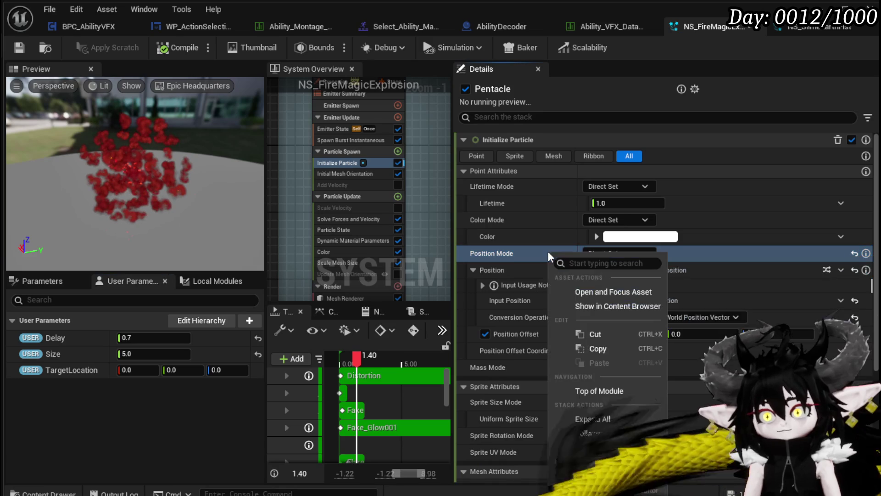
left_click(599, 348)
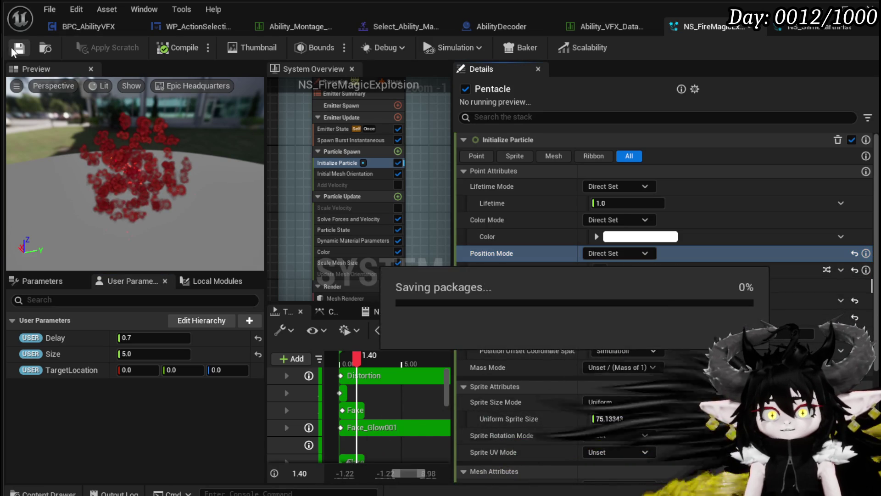
left_click(830, 29)
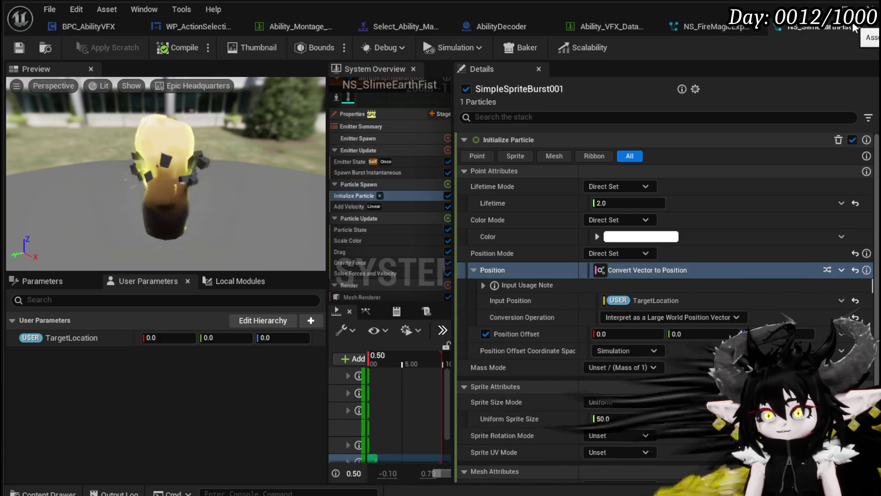
left_click(694, 27)
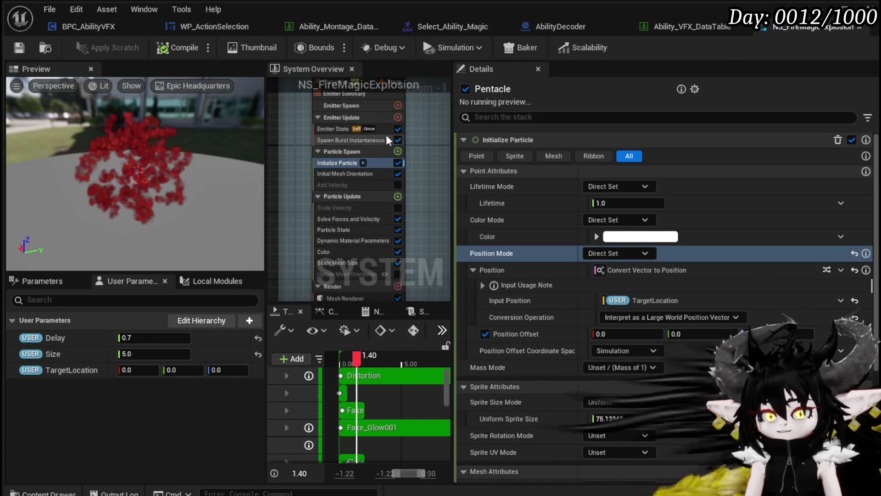
- Paste the TargetLocation Position Mode into Energy_Center and Sparkles_Energy_In
scroll(382, 137, "down", 2)
scroll(337, 168, "up", 3)
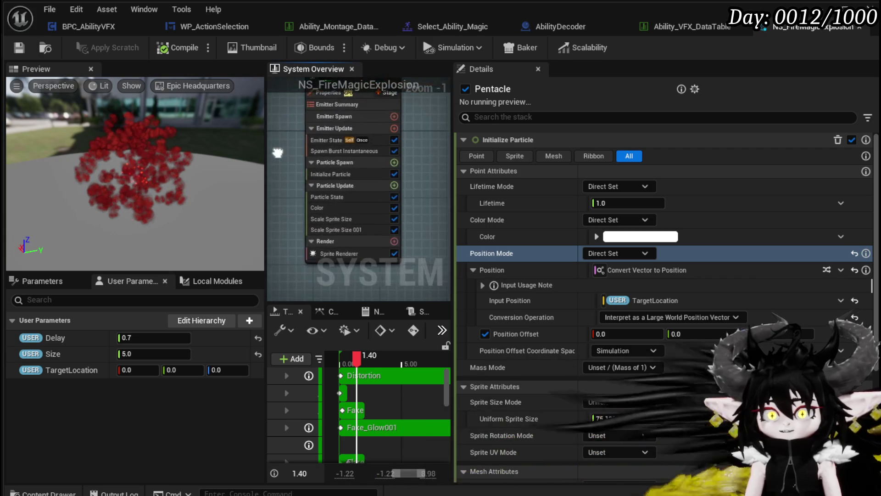
left_click_drag(418, 163, 295, 152)
left_click(355, 175)
right_click(566, 256)
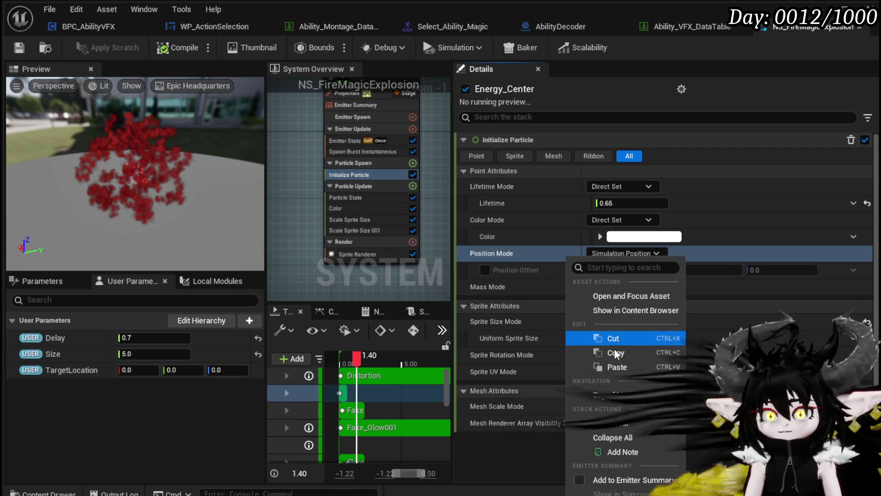
left_click(617, 369)
scroll(440, 190, "down", 1)
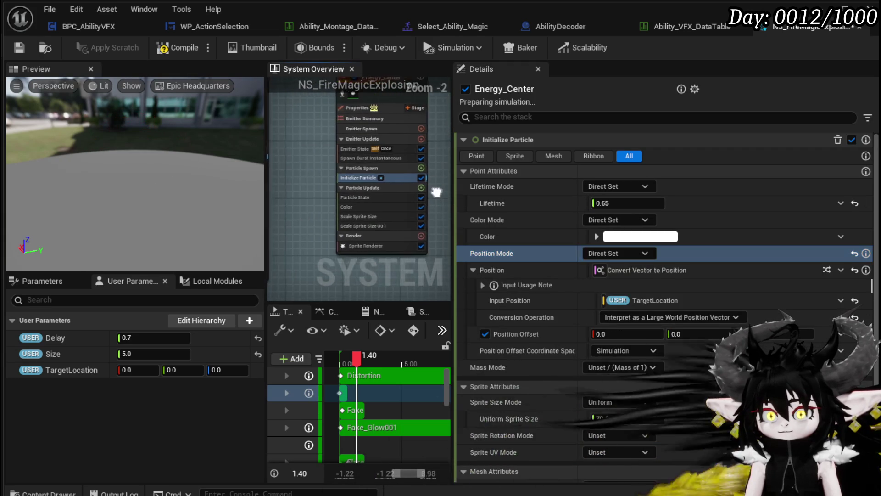
left_click_drag(440, 190, 293, 198)
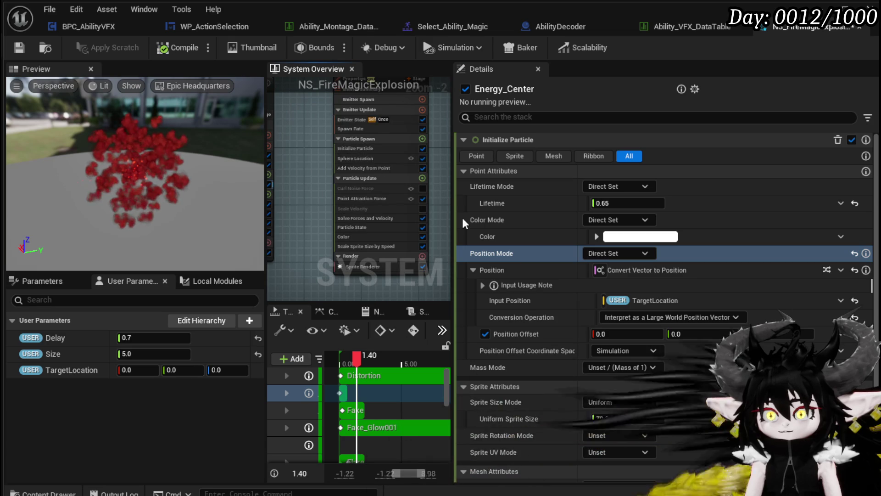
left_click(342, 148)
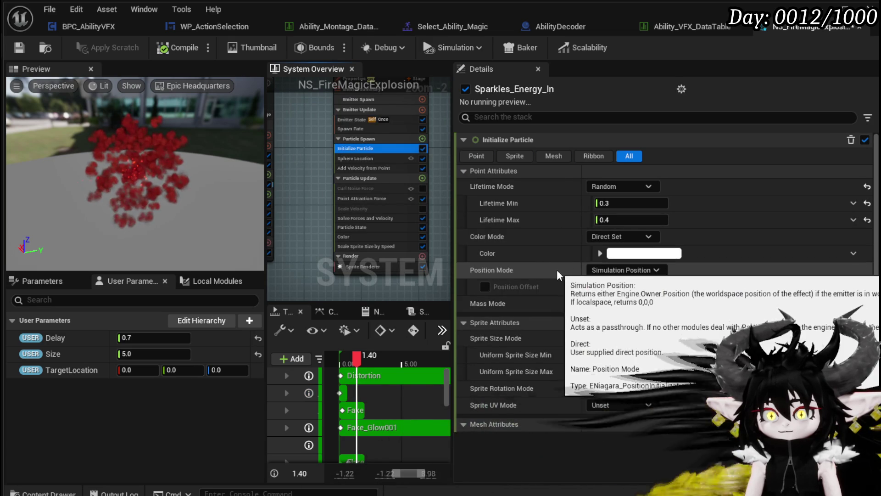
right_click(557, 270)
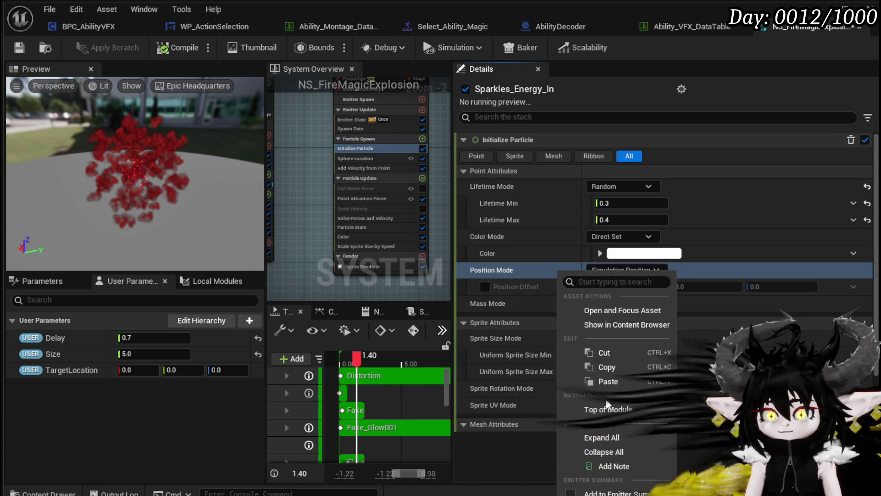
left_click(607, 381)
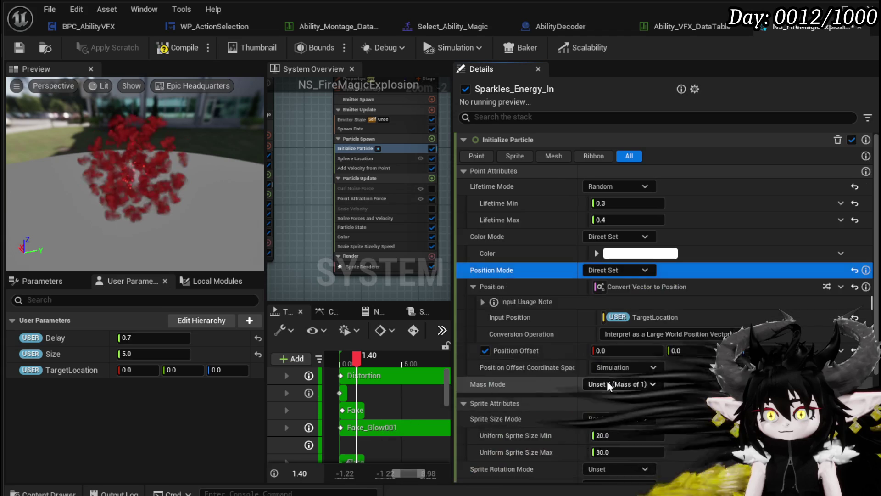
- Paste the TargetLocation Position Mode into Flare_01, Flare_02 and Flare_Ring
scroll(317, 180, "down", 3)
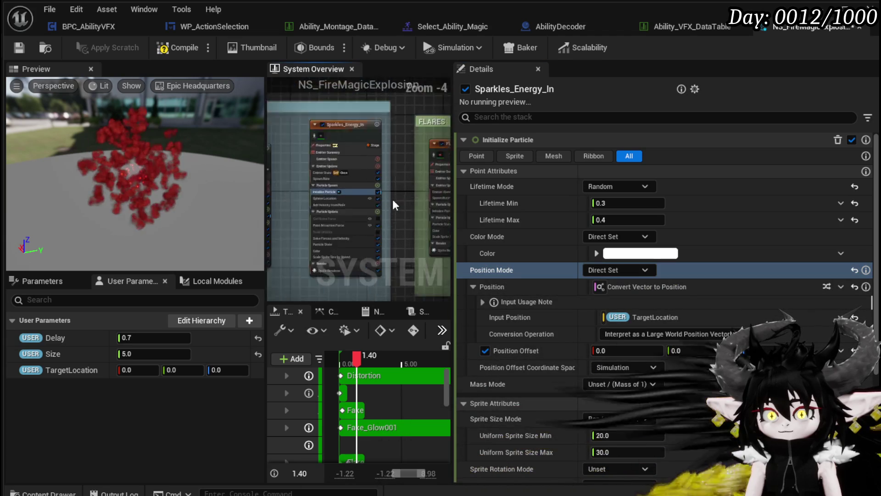
scroll(276, 162, "up", 2)
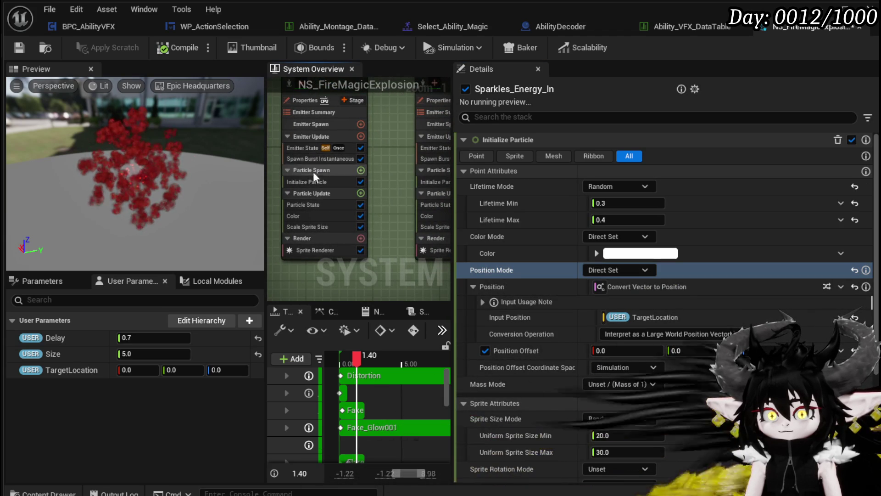
left_click(312, 183)
right_click(568, 253)
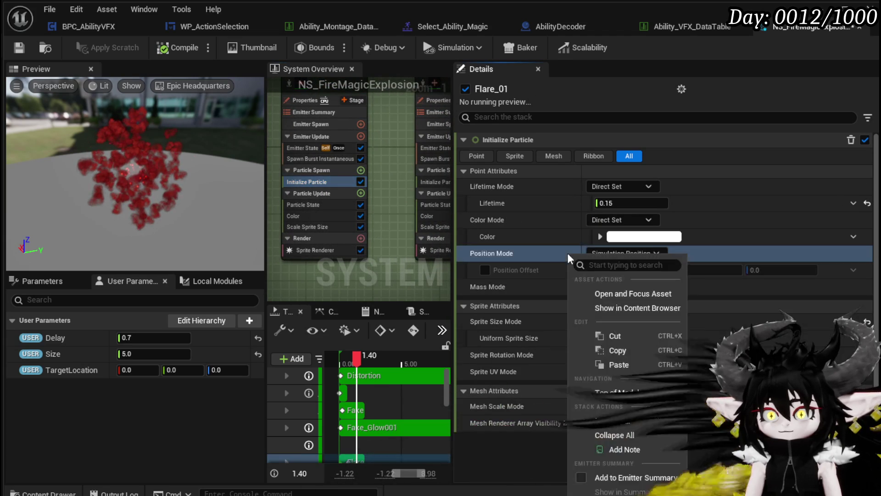
left_click(620, 367)
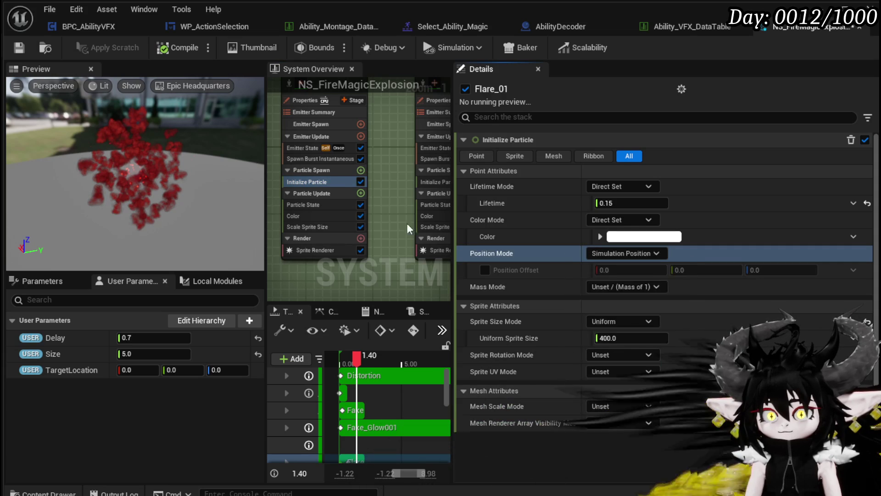
left_click_drag(391, 165, 292, 193)
left_click(332, 210)
right_click(567, 253)
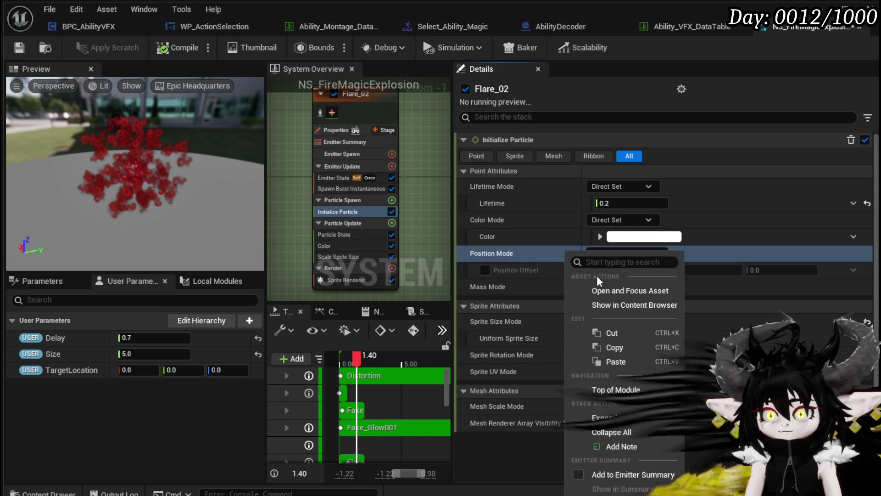
left_click(612, 361)
mouse_move(422, 205)
left_mouse_down()
mouse_move(314, 207)
mouse_move(268, 180)
left_mouse_up()
left_click(329, 188)
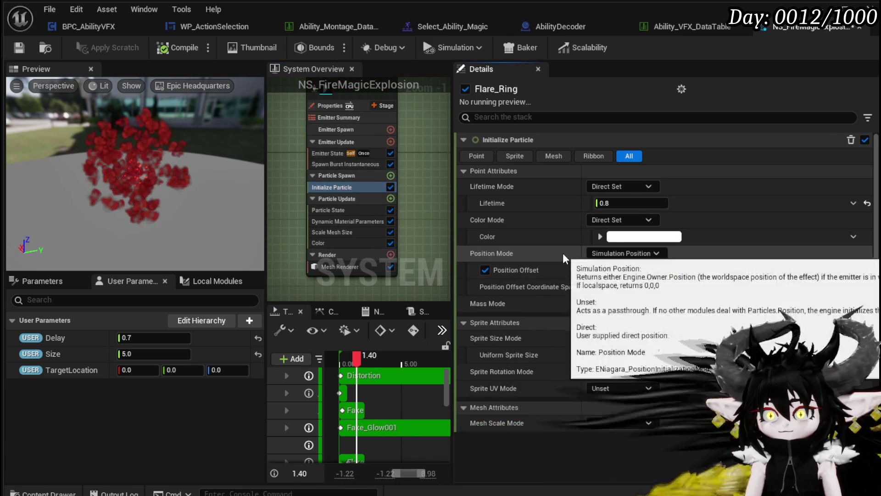
right_click(564, 254)
left_click(614, 364)
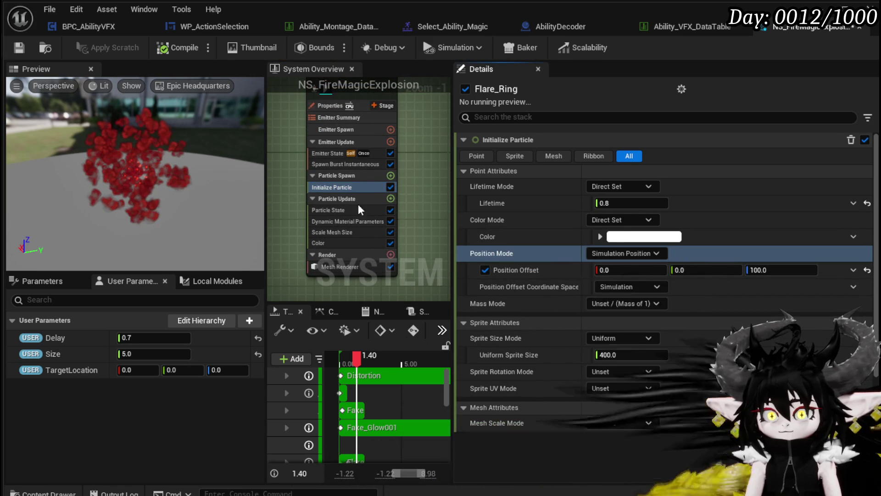
- Paste the TargetLocation Position Mode into Fake_Glow and Sparkles
left_click_drag(406, 180, 256, 191)
left_click(327, 209)
right_click(569, 254)
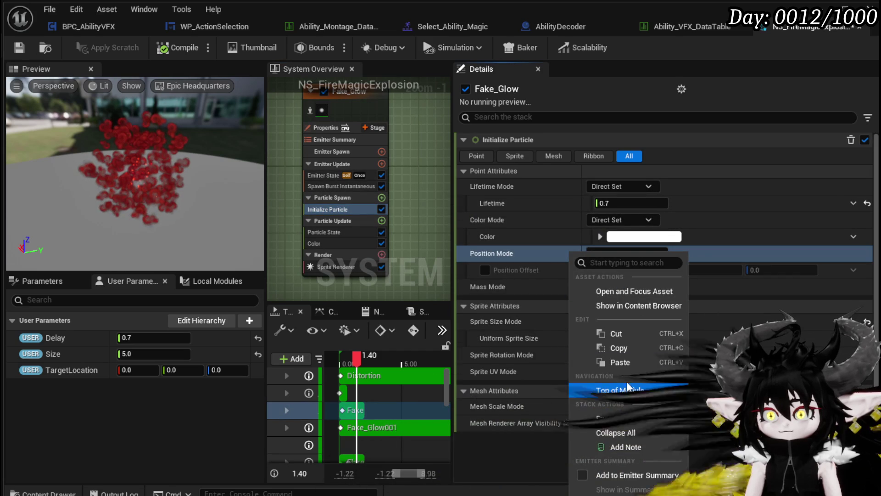
left_click(643, 366)
left_click_drag(422, 168, 279, 189)
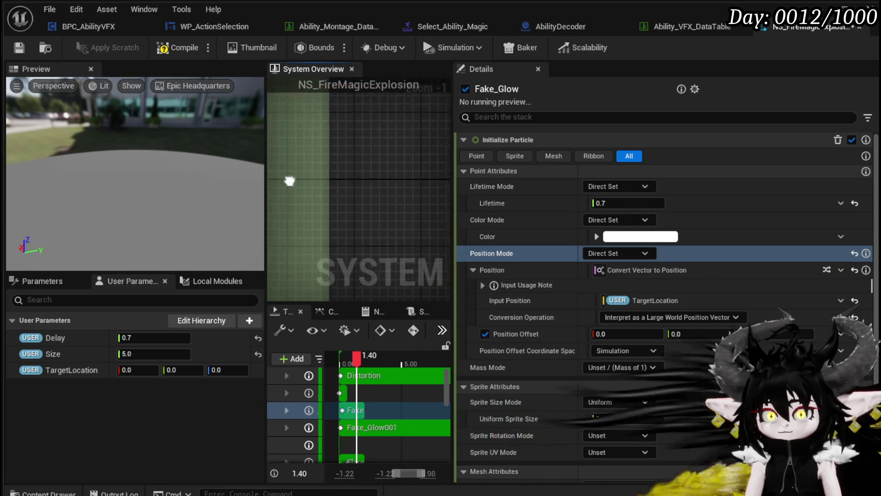
scroll(353, 168, "down", 4)
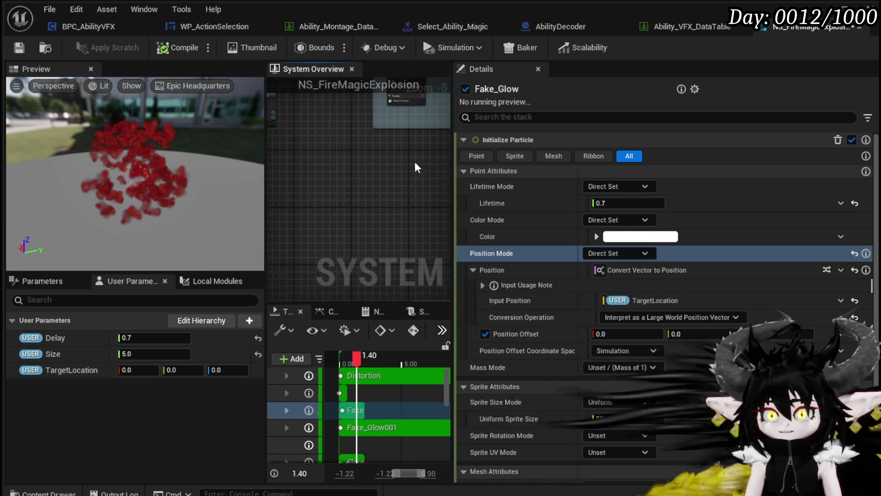
scroll(354, 168, "up", 4)
left_click_drag(295, 203, 297, 145)
left_click(321, 158)
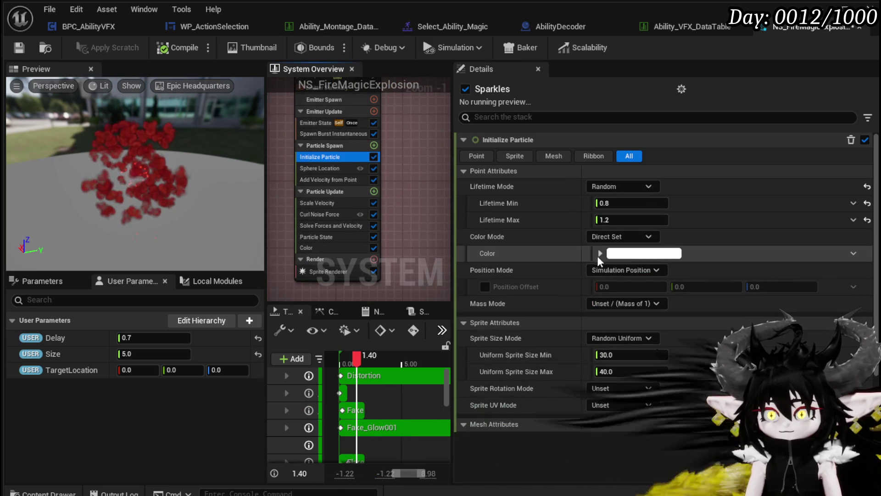
right_click(566, 270)
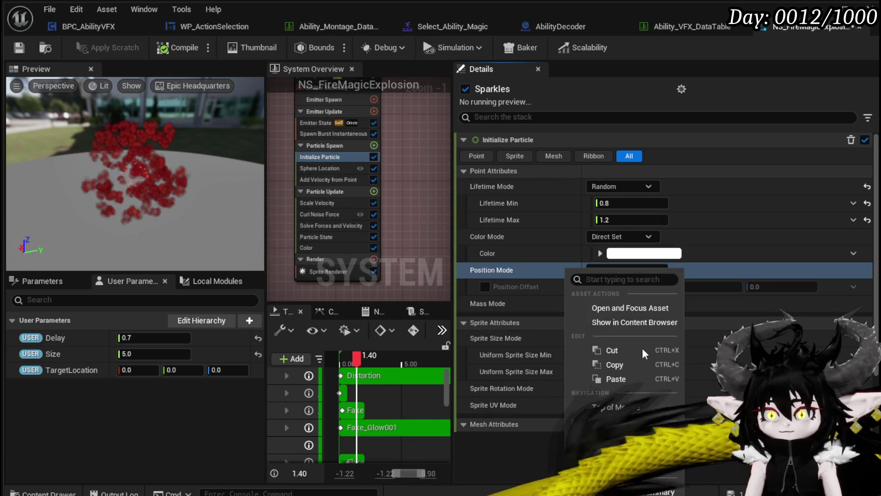
left_click(613, 379)
scroll(403, 193, "down", 5)
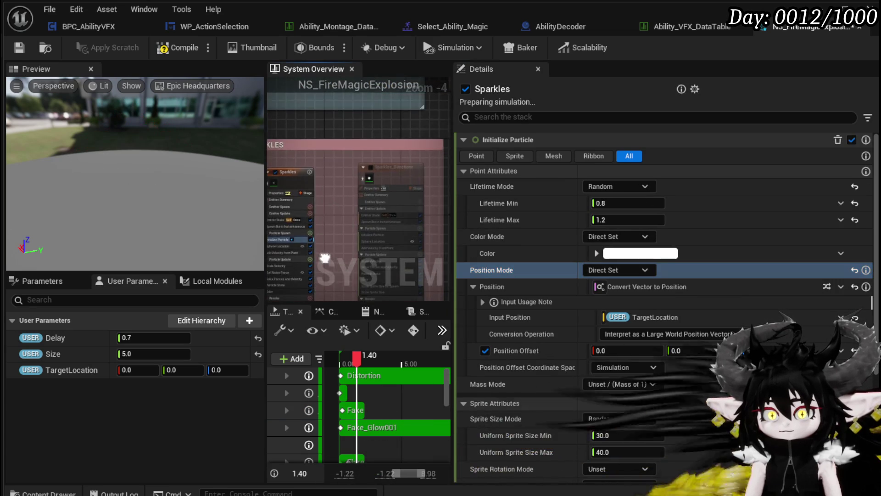
scroll(409, 221, "up", 4)
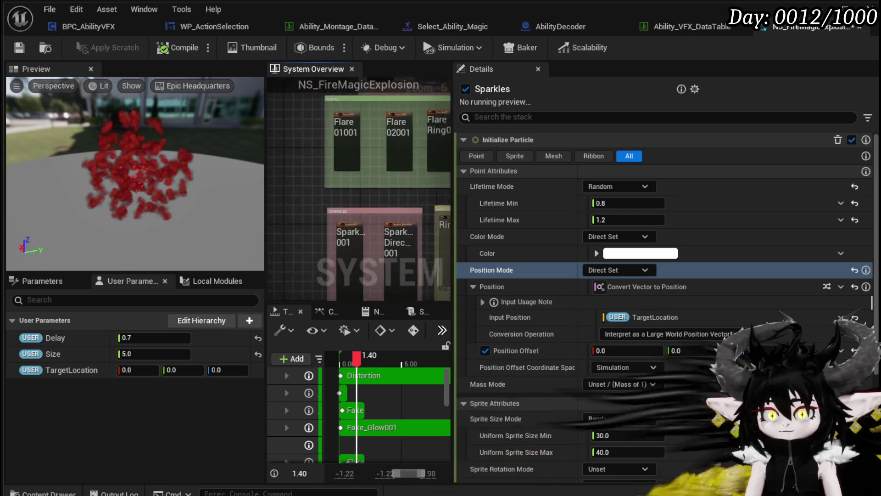
scroll(395, 172, "up", 2)
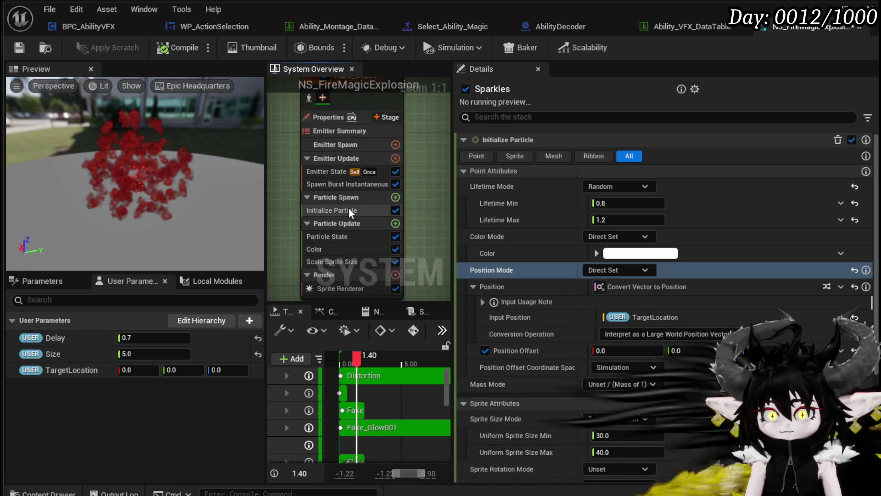
- Paste the TargetLocation Position Mode into Flare_01001, Flare_02001 and Flare_Ring001
left_click(349, 208)
right_click(562, 251)
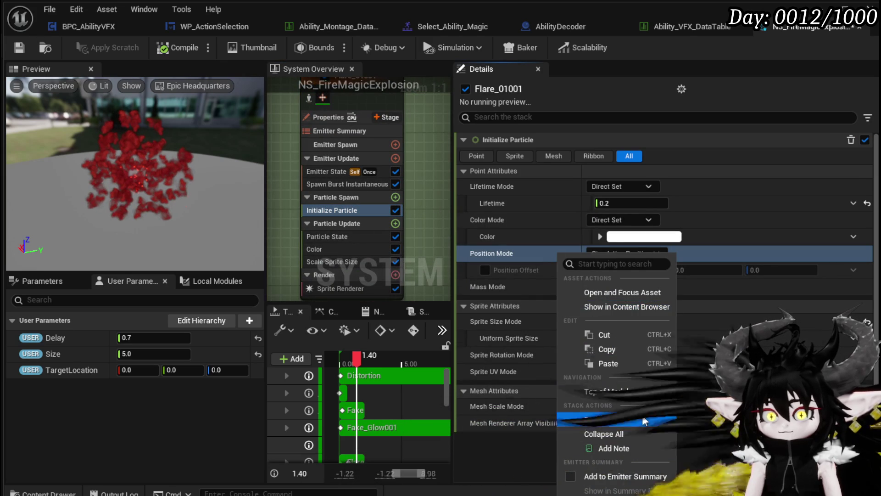
left_click(609, 365)
mouse_move(419, 223)
left_mouse_down()
mouse_move(266, 219)
mouse_move(344, 227)
left_mouse_up()
left_click(350, 228)
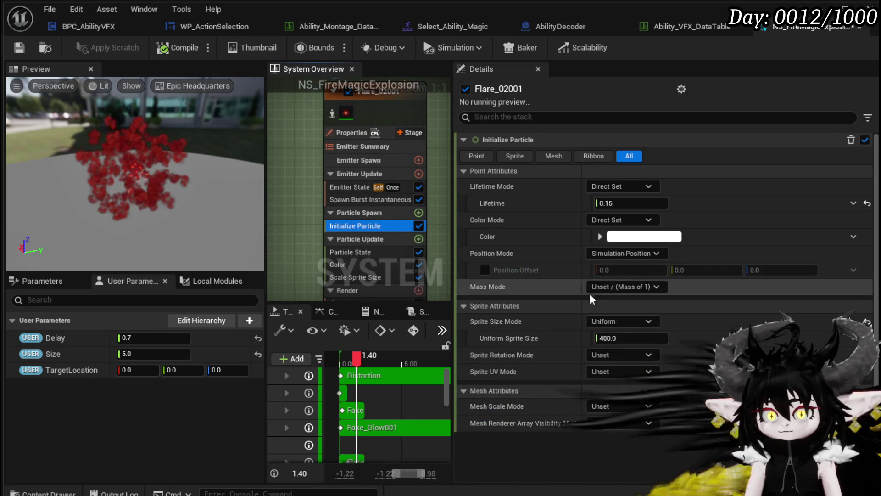
right_click(552, 258)
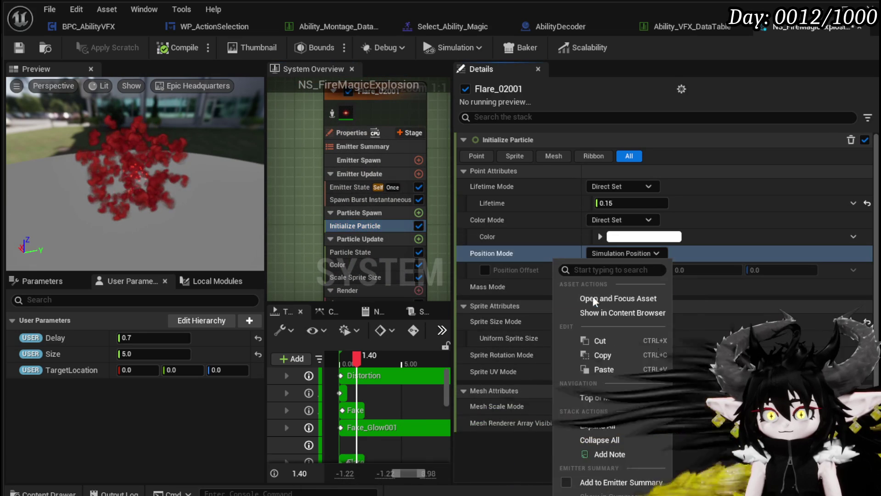
left_click(604, 370)
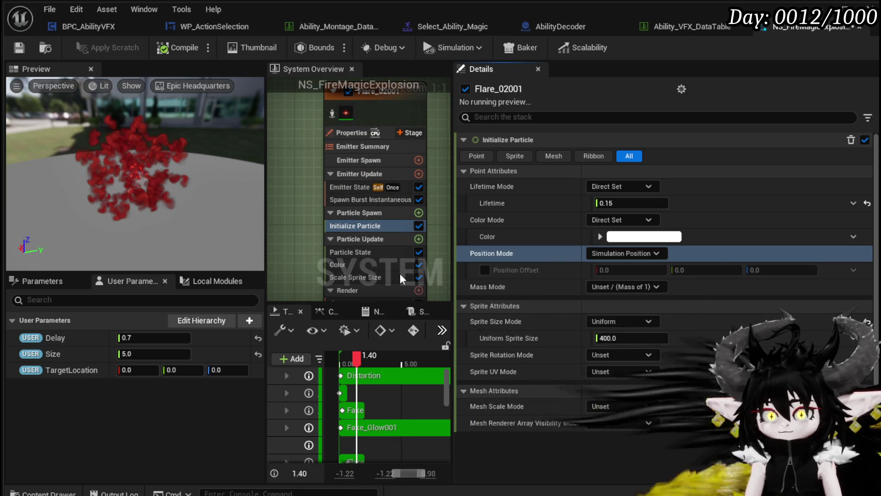
mouse_move(439, 202)
left_mouse_down()
mouse_move(305, 202)
mouse_move(246, 221)
left_mouse_up()
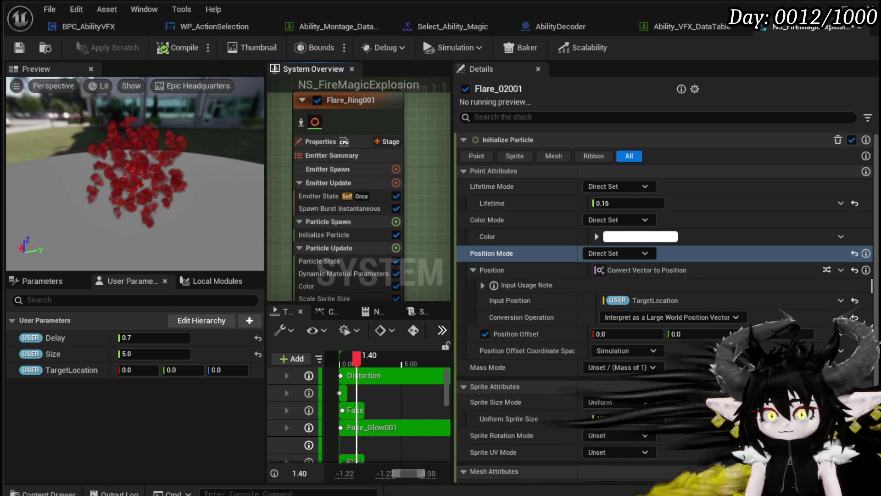
left_click(324, 235)
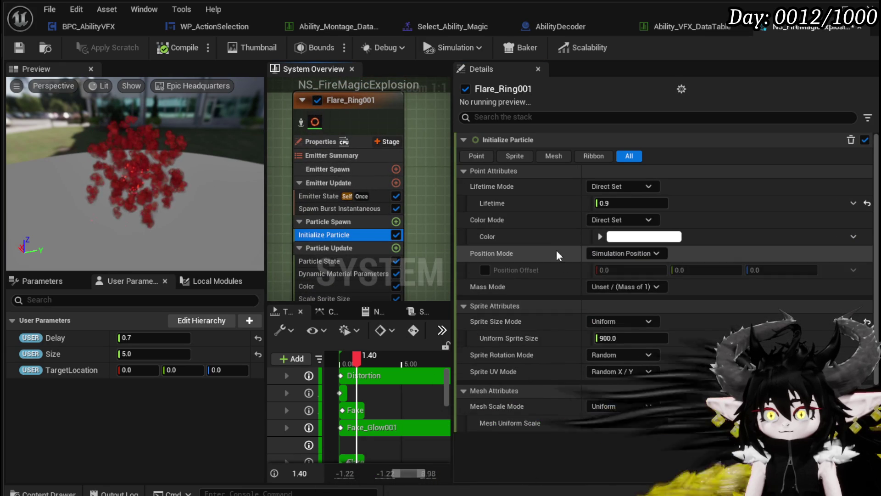
right_click(557, 252)
left_click(607, 361)
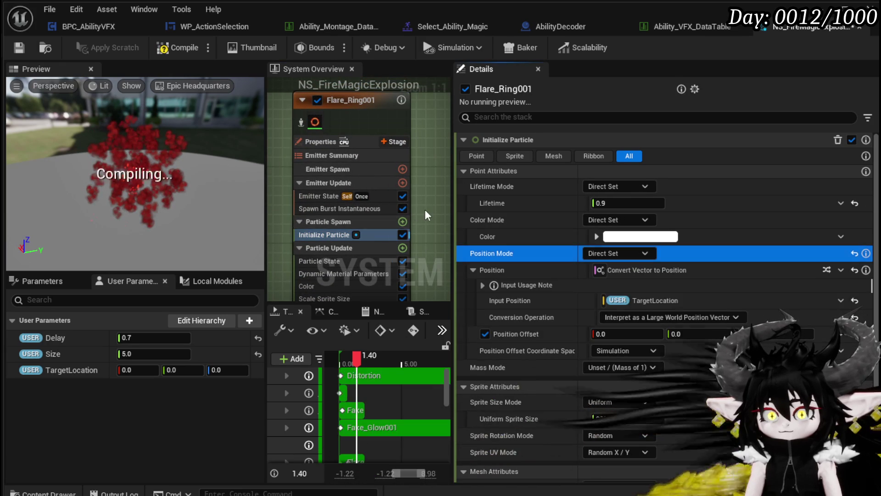
- Paste the TargetLocation Position Mode into Flare_Black and Flare_Sphere
scroll(428, 214, "down", 2)
scroll(428, 209, "up", 2)
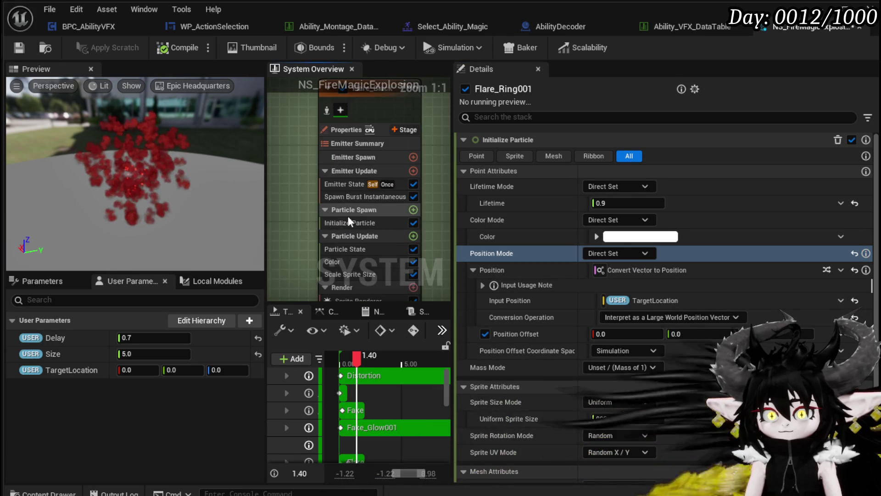
left_click(349, 223)
right_click(571, 258)
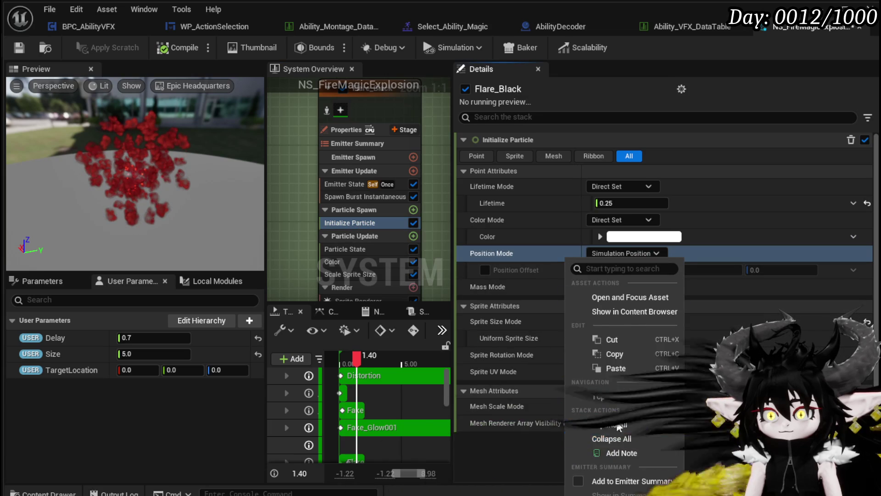
left_click(614, 374)
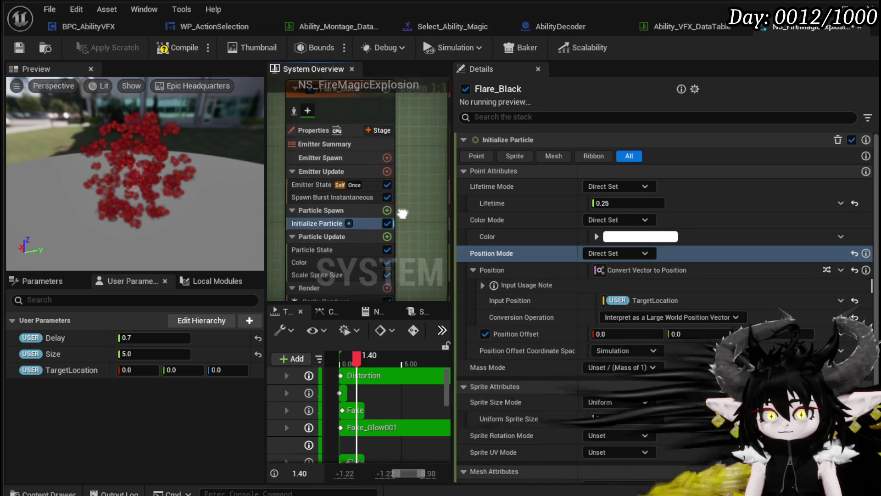
left_click_drag(310, 211, 251, 209)
left_click_drag(347, 221, 345, 216)
left_click(340, 214)
right_click(555, 254)
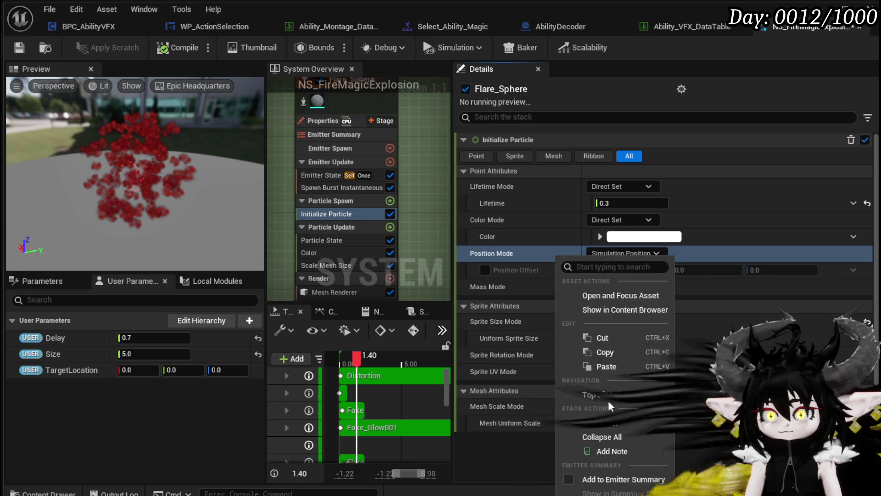
left_click(608, 368)
- Paste the TargetLocation Position Mode into Fake_Glow001, then select Sparkles001's Initialize Particle
mouse_move(431, 211)
left_mouse_down()
mouse_move(280, 229)
mouse_move(274, 198)
left_mouse_up()
left_click(321, 214)
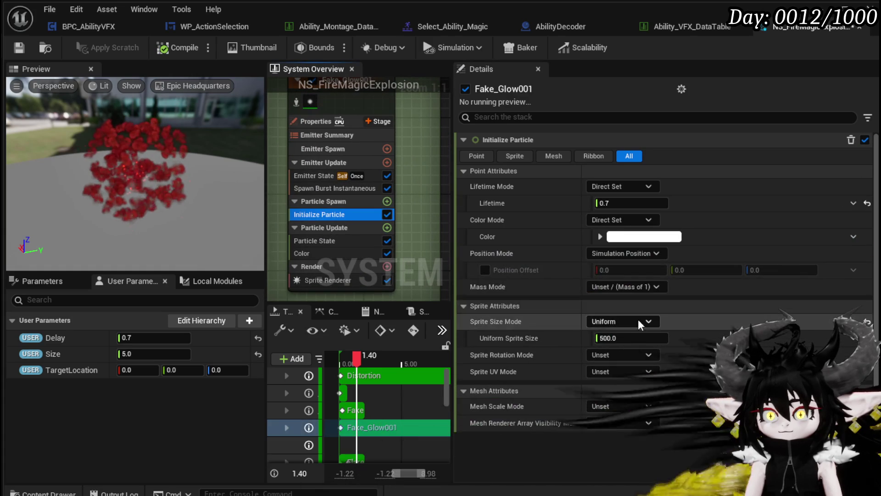
right_click(560, 250)
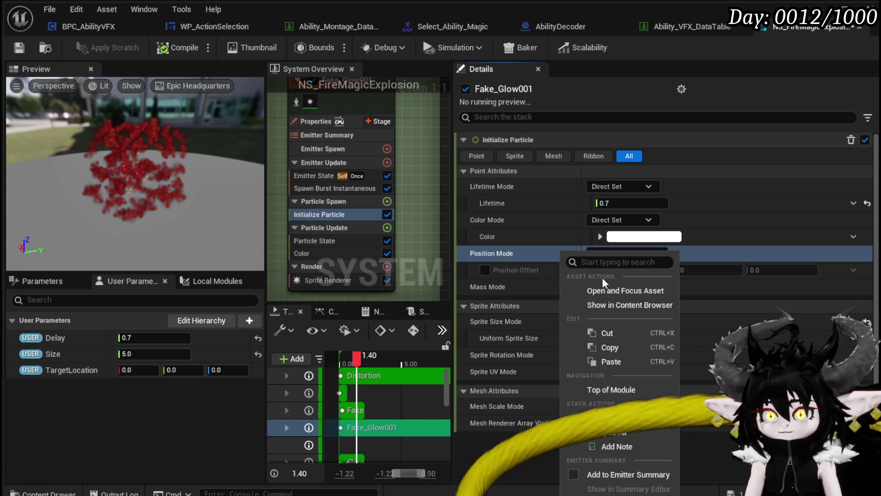
left_click(611, 361)
scroll(418, 211, "down", 3)
scroll(408, 211, "down", 4)
mouse_move(282, 223)
left_mouse_down()
mouse_move(429, 111)
mouse_move(447, 132)
left_mouse_up()
scroll(395, 184, "up", 6)
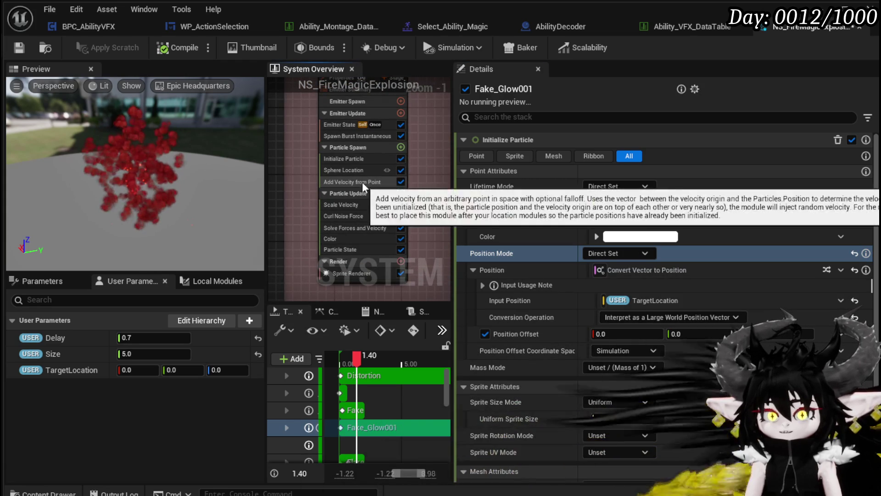
left_click(351, 158)
- Paste the TargetLocation position setup into Sparkles001 and Sparkles_Directionnal001's Initialize Particle
right_click(554, 270)
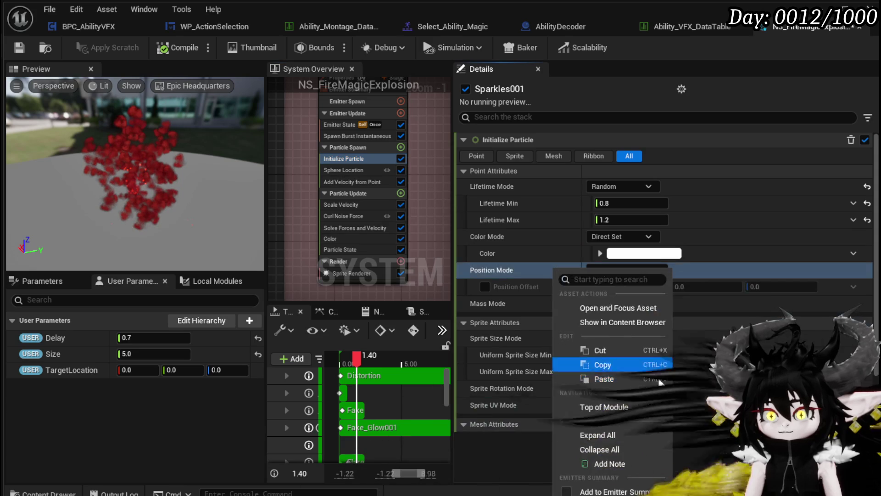
left_click(599, 381)
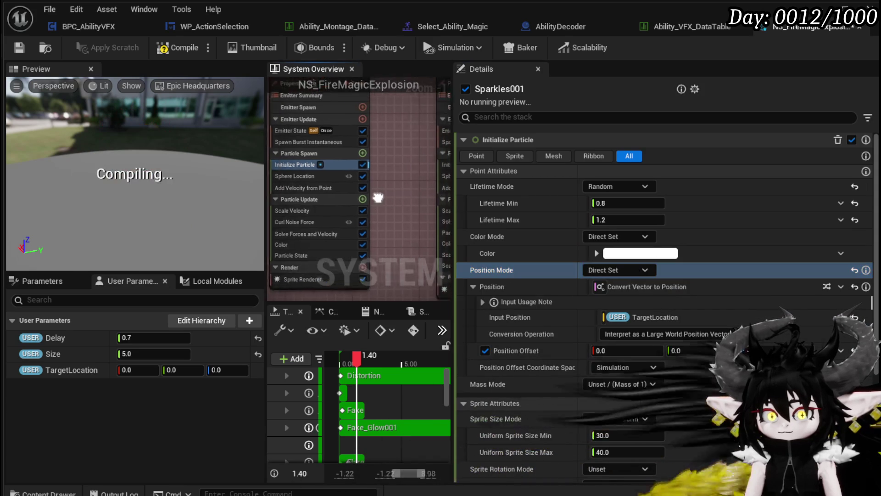
right_click(535, 270)
mouse_move(325, 208)
left_mouse_down()
mouse_move(305, 260)
mouse_move(275, 182)
left_mouse_up()
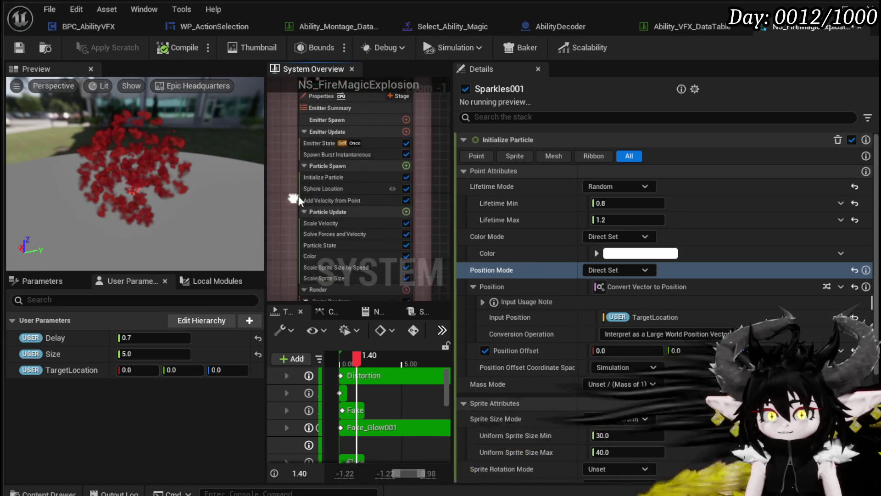
left_click(326, 177)
right_click(535, 270)
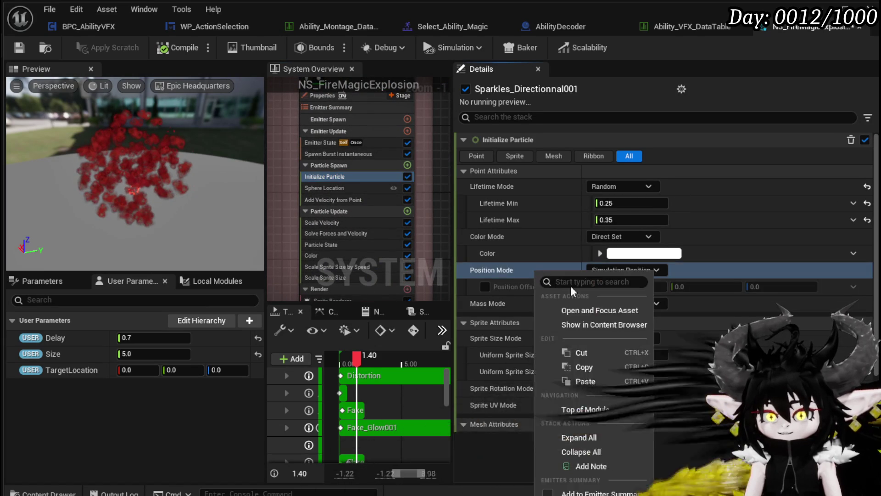
left_click(585, 381)
- Paste the TargetLocation position setup into Hot_Smoke001's Initialize Particle module
scroll(424, 178, "down", 3)
mouse_move(435, 183)
left_mouse_down()
mouse_move(289, 202)
mouse_move(313, 202)
left_mouse_up()
right_click(321, 195)
key("Escape")
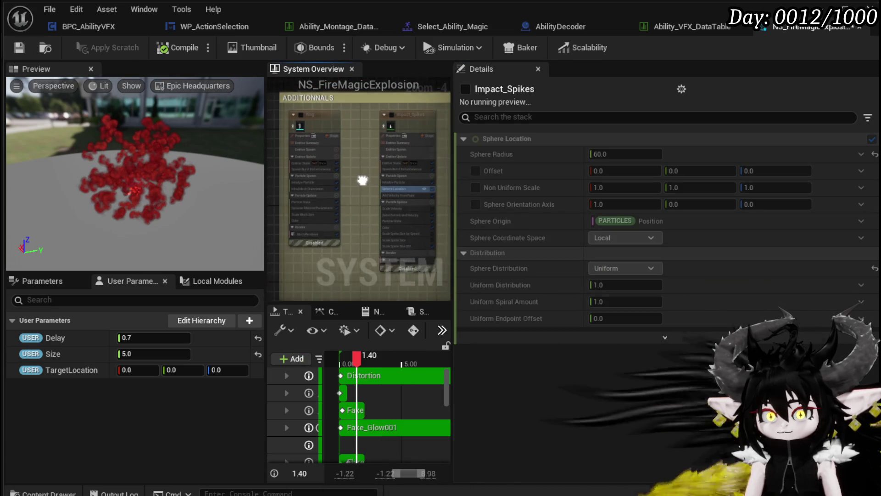
scroll(421, 186, "up", 5)
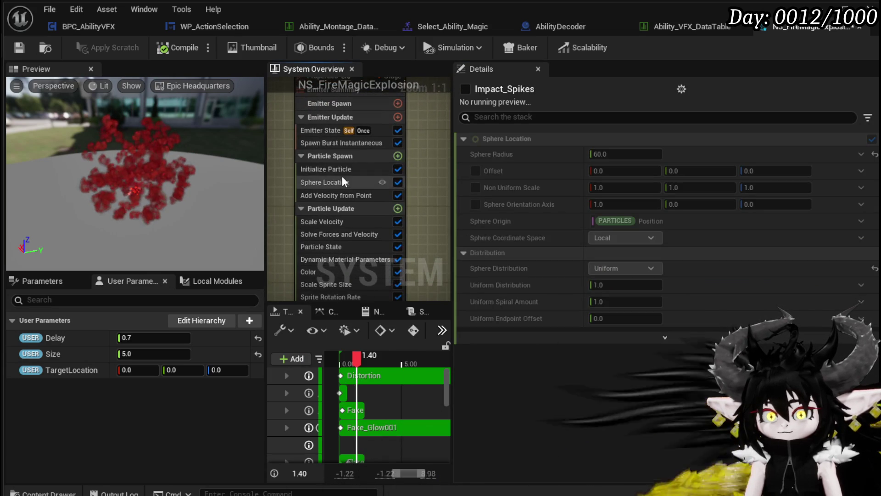
left_click(338, 170)
right_click(560, 269)
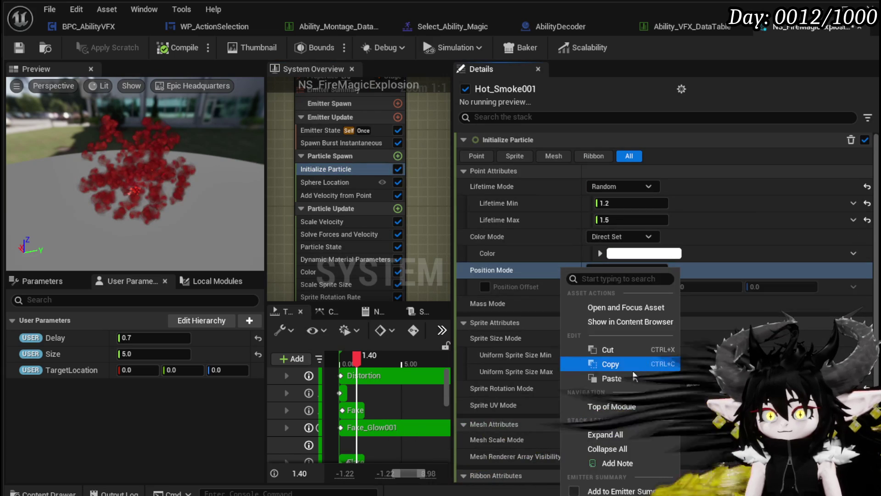
left_click(610, 380)
- Paste the same TargetLocation position setup into the fLAMES and Distortion emitters
scroll(432, 199, "down", 3)
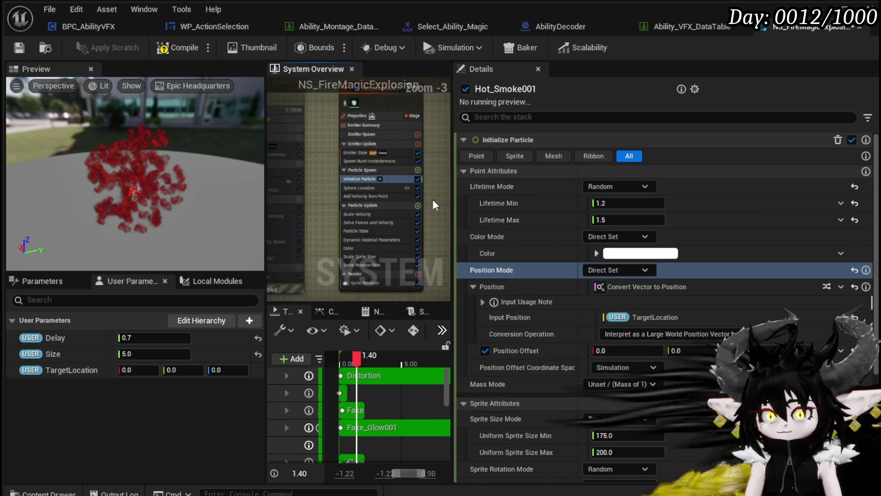
left_click(335, 192)
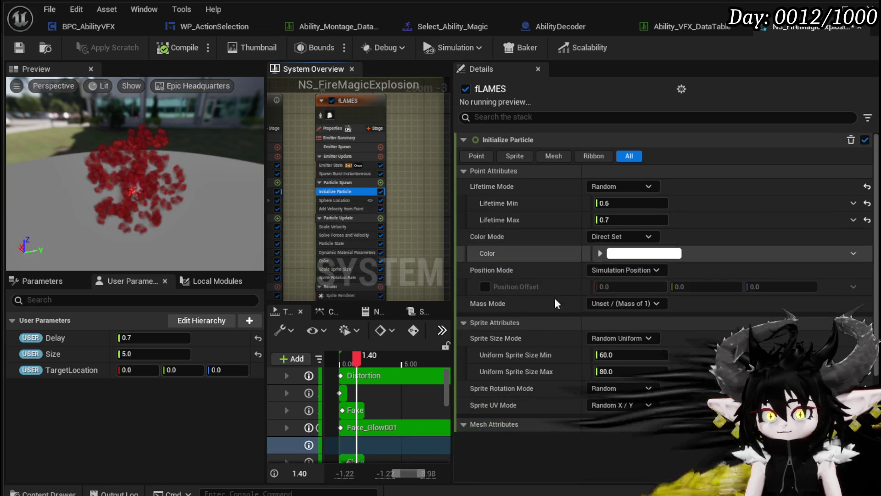
right_click(561, 274)
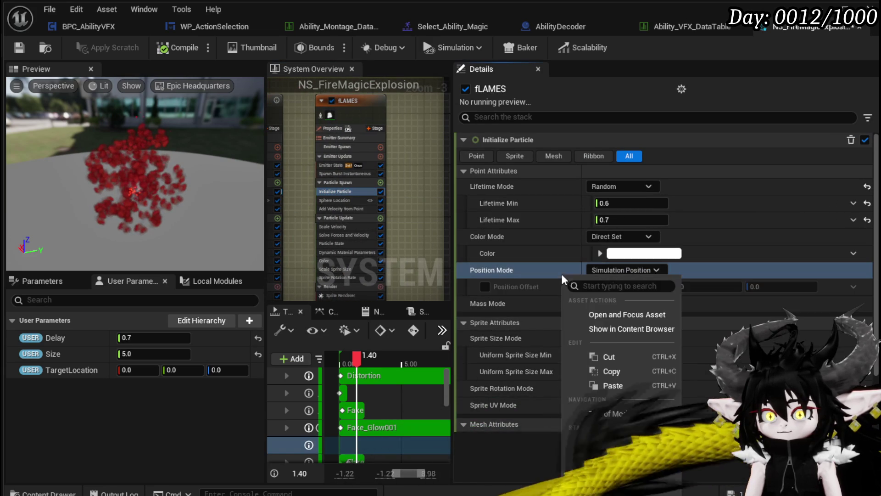
left_click(613, 385)
scroll(421, 223, "down", 4)
scroll(393, 194, "up", 2)
scroll(379, 222, "up", 5)
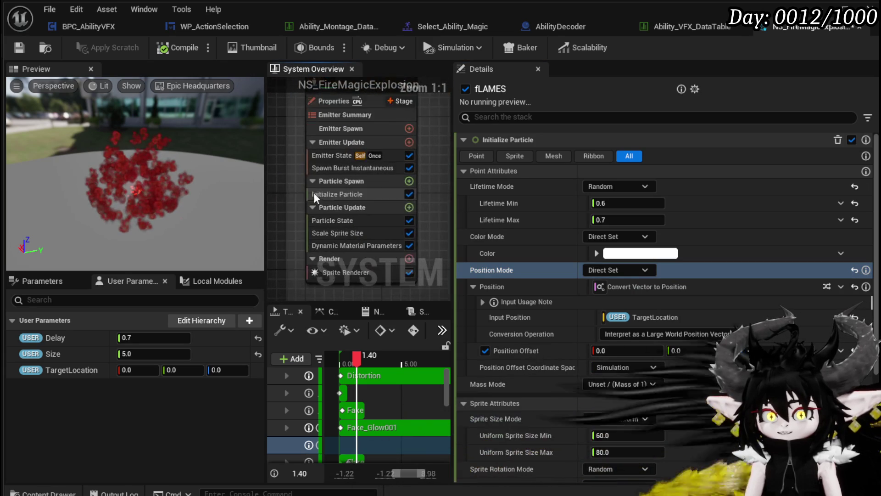
left_click(317, 194)
right_click(560, 254)
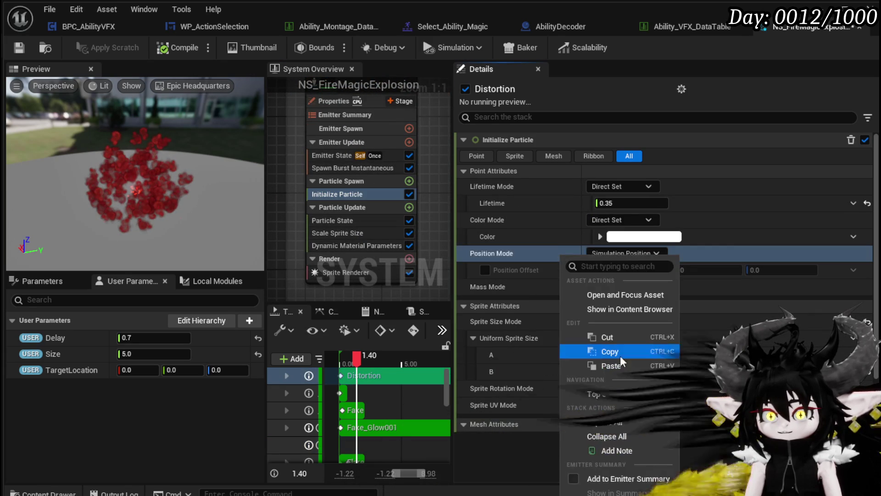
left_click(607, 370)
- Recompile NS_FireMagicExplosion and minimize the Niagara editor
scroll(296, 213, "down", 3)
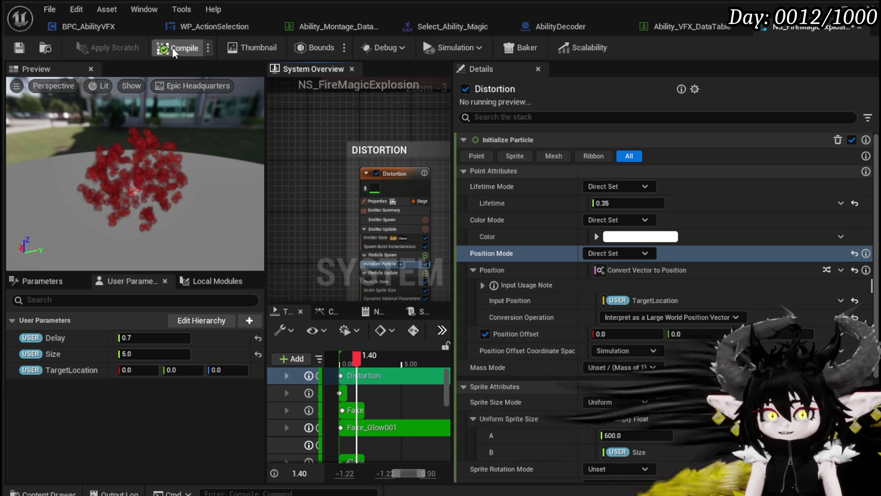
left_click(21, 45)
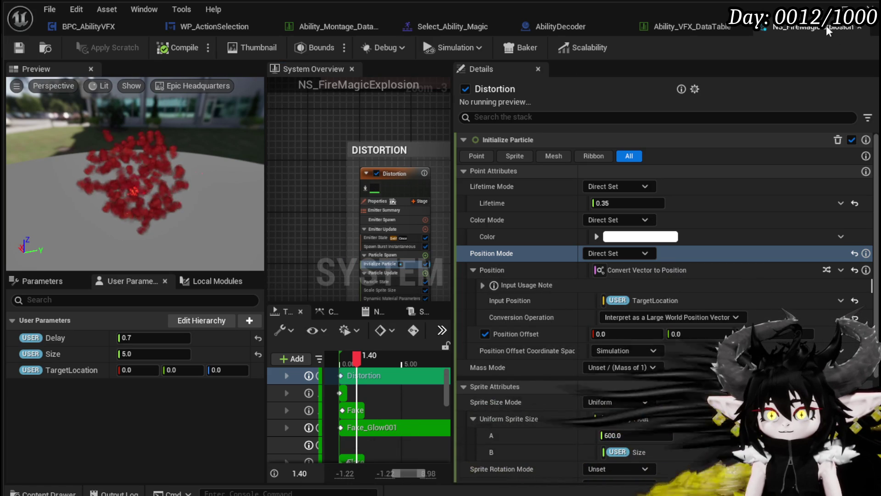
left_click(845, 7)
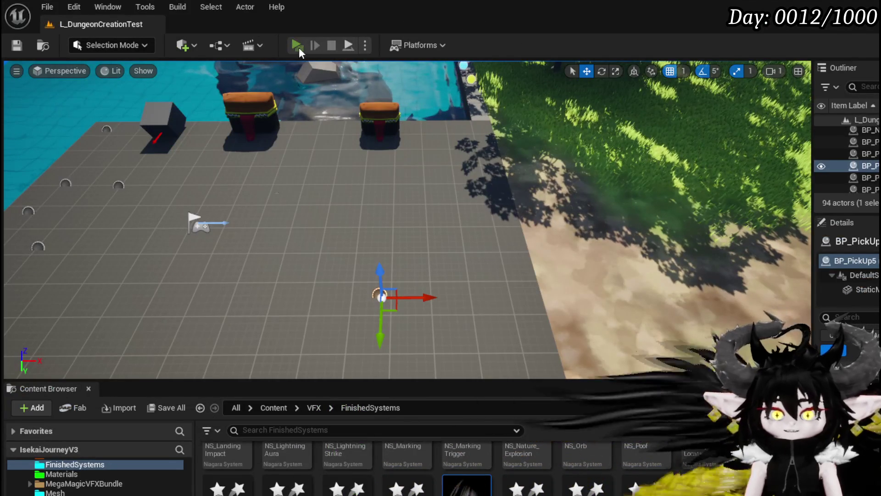
- Play-test standalone, run into the slimes, and cast the red fire card at them
left_click(299, 48)
key("w")
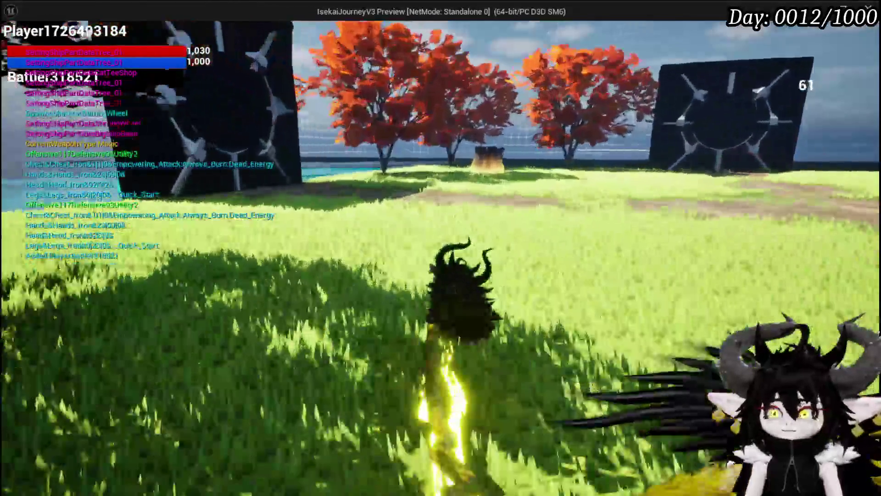
key("w")
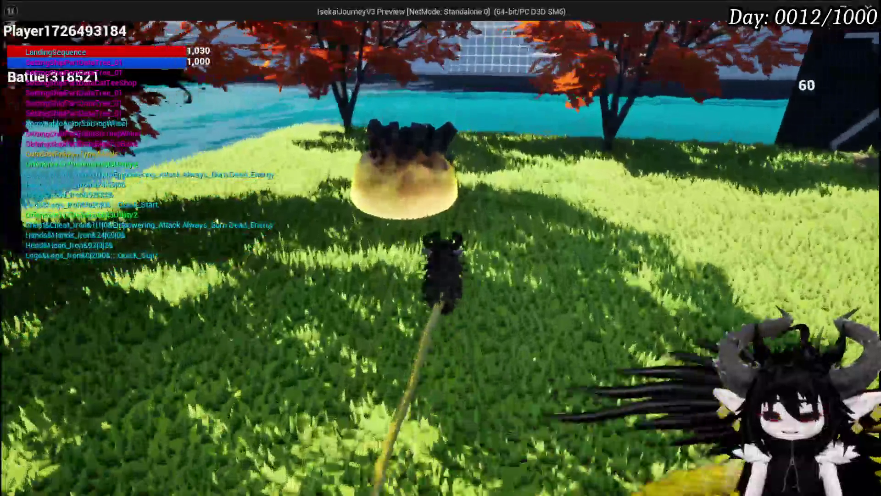
key("w")
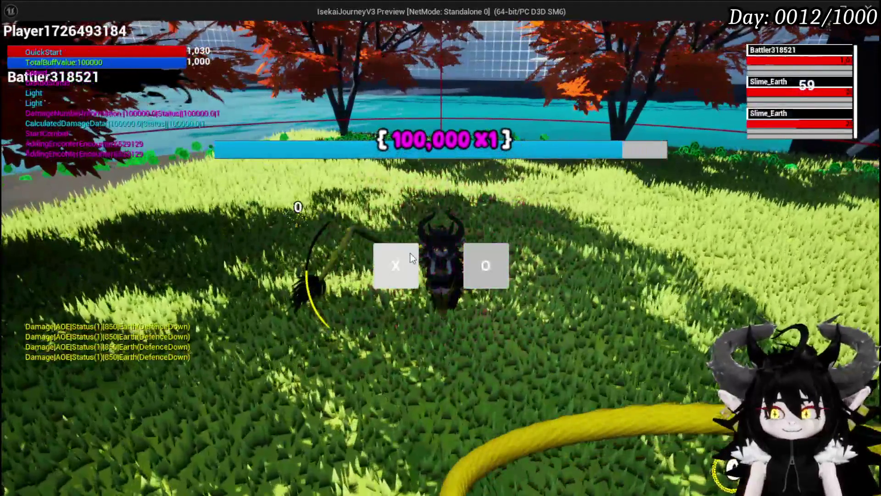
left_click(375, 263)
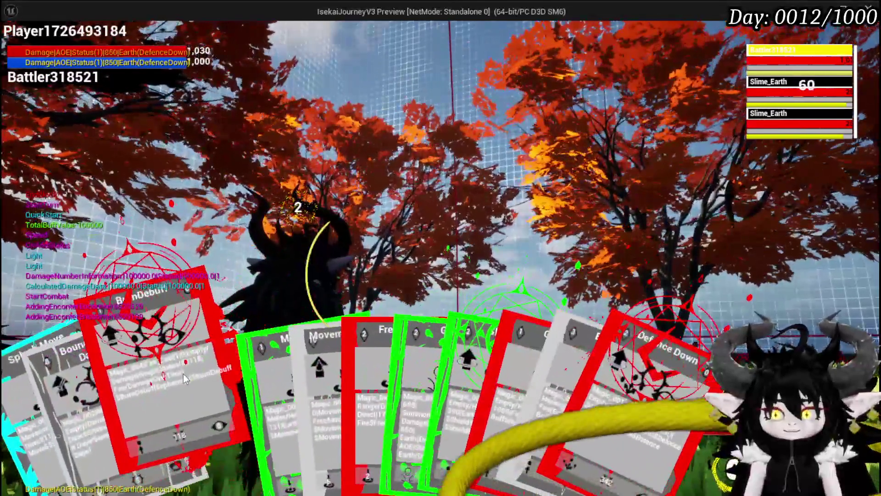
left_click(183, 374)
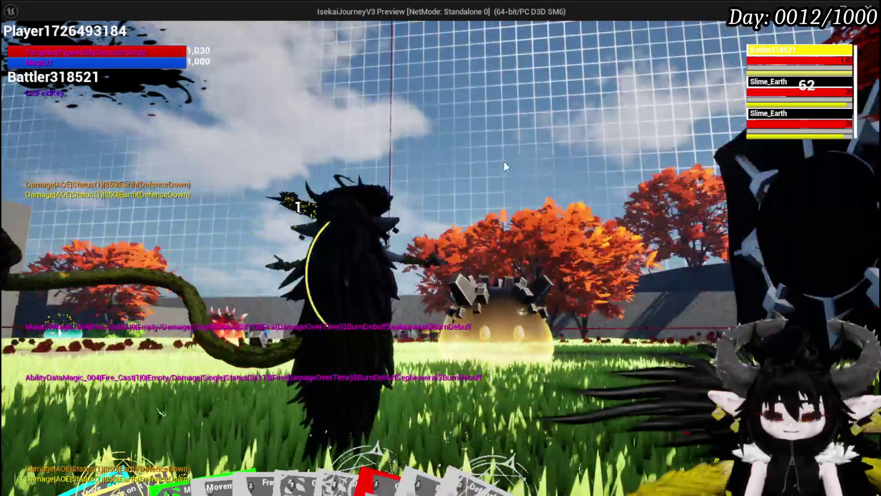
- Stop the play-test, save L_DungeonCreationTest, and launch a fresh play-test
key("Escape")
left_click(17, 46)
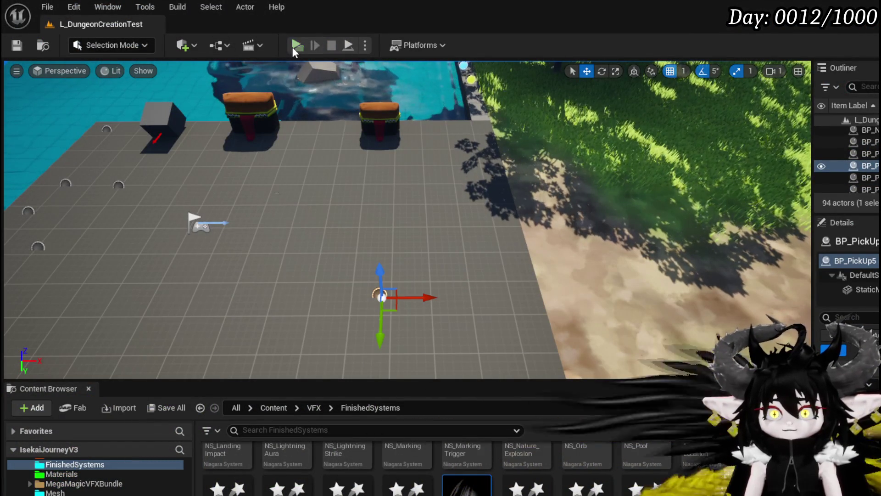
left_click(295, 45)
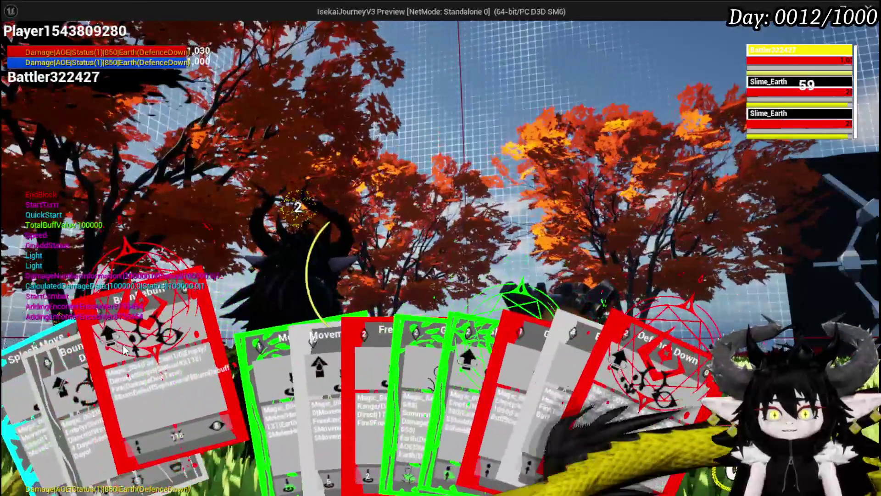
- Cast the Burn Debuff fire card on a Slime_Earth, then stop the play-test
left_click(147, 321)
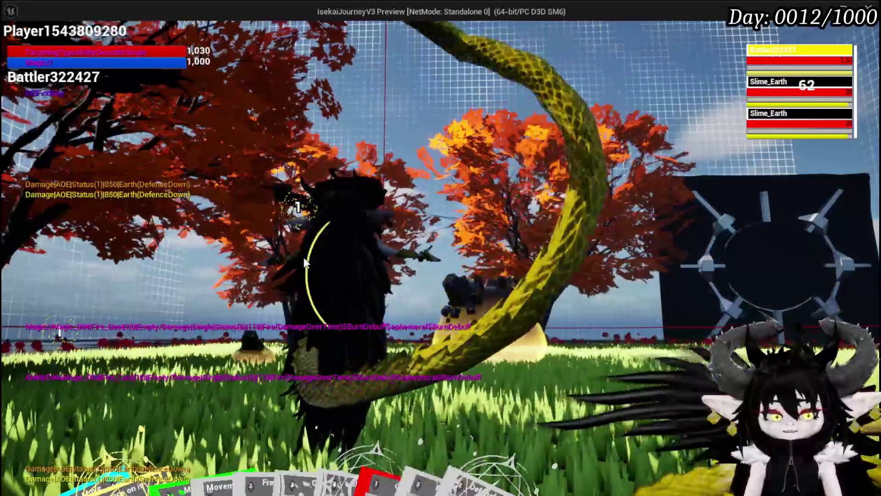
key("Escape")
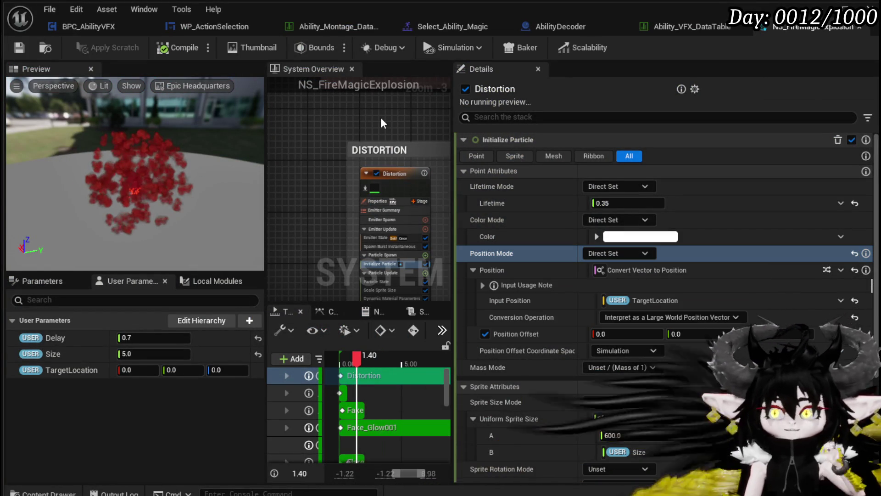
- Review AbilityDecoder's data table lookup nodes, then bring up the WP_ActionSelection widget blueprint
left_click(553, 24)
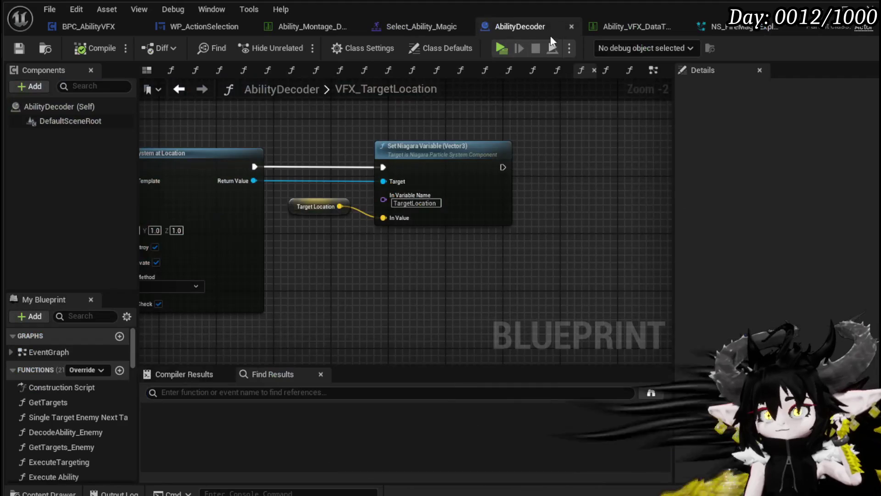
scroll(344, 161, "down", 6)
scroll(315, 193, "up", 5)
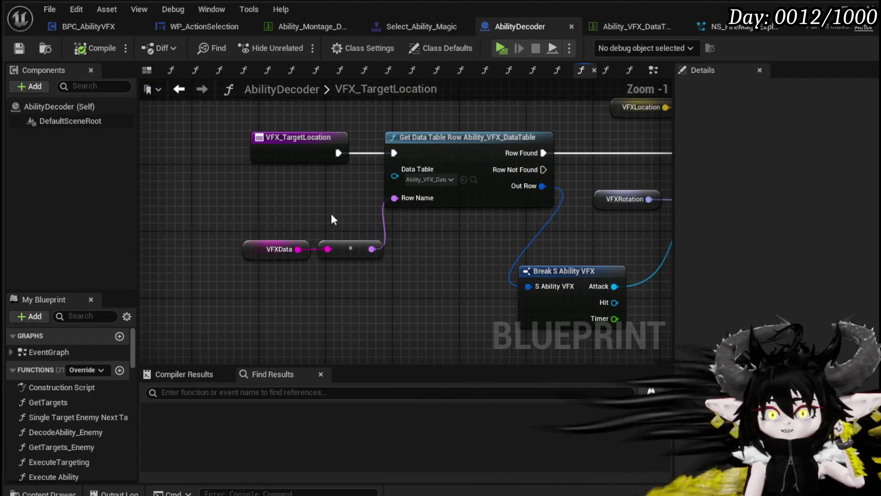
left_click_drag(216, 229, 173, 255)
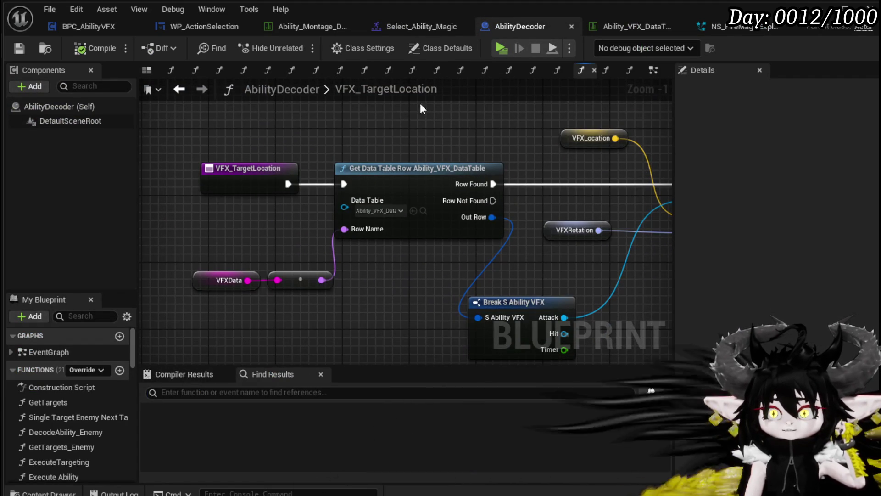
left_click(83, 27)
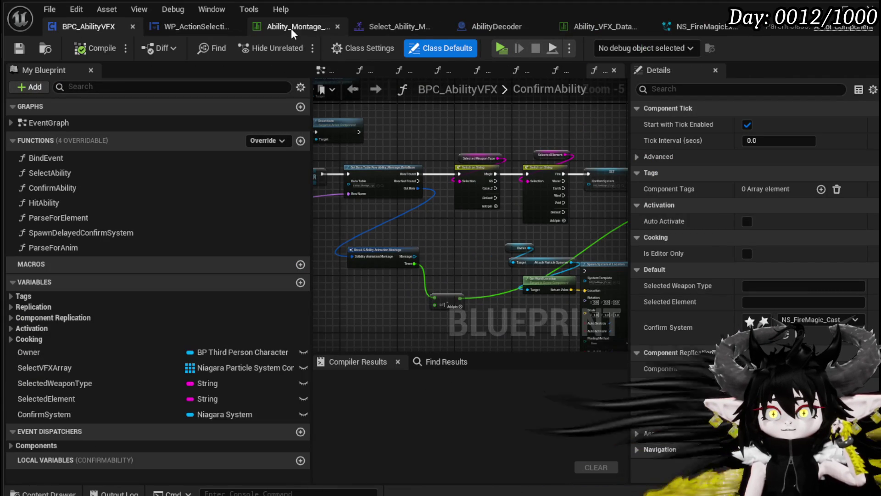
left_click(191, 26)
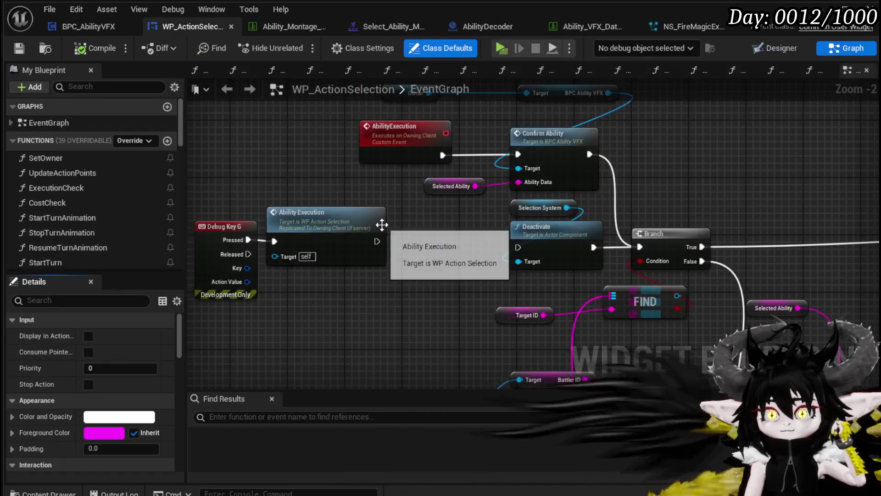
- Switch WP_ActionSelection to its event graph and review the ability parsing and MC Ability Montage nodes
mouse_move(374, 216)
left_mouse_down()
mouse_move(337, 265)
mouse_move(298, 258)
mouse_move(413, 248)
mouse_move(349, 220)
mouse_move(384, 213)
left_mouse_up()
scroll(386, 208, "down", 2)
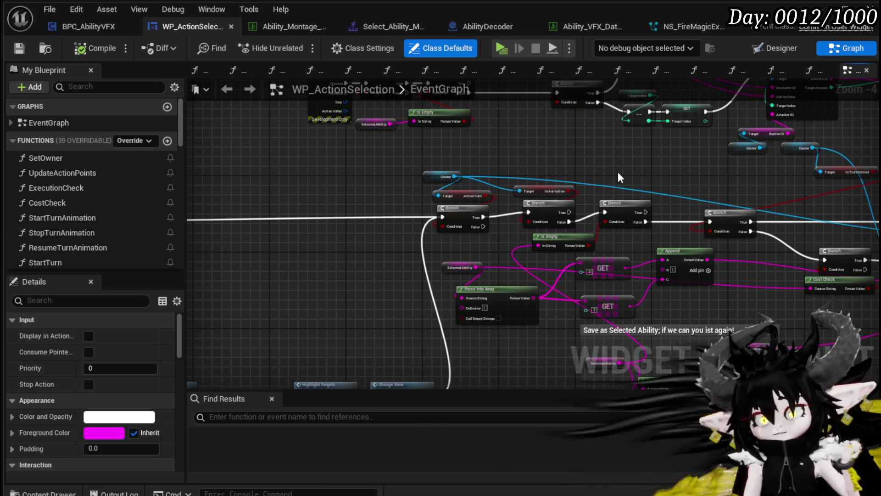
mouse_move(636, 158)
left_mouse_down()
mouse_move(508, 183)
mouse_move(576, 252)
mouse_move(534, 277)
left_mouse_up()
scroll(536, 273, "up", 4)
scroll(559, 270, "down", 3)
mouse_move(611, 275)
left_mouse_down()
mouse_move(468, 153)
mouse_move(474, 131)
left_mouse_up()
scroll(462, 154, "up", 1)
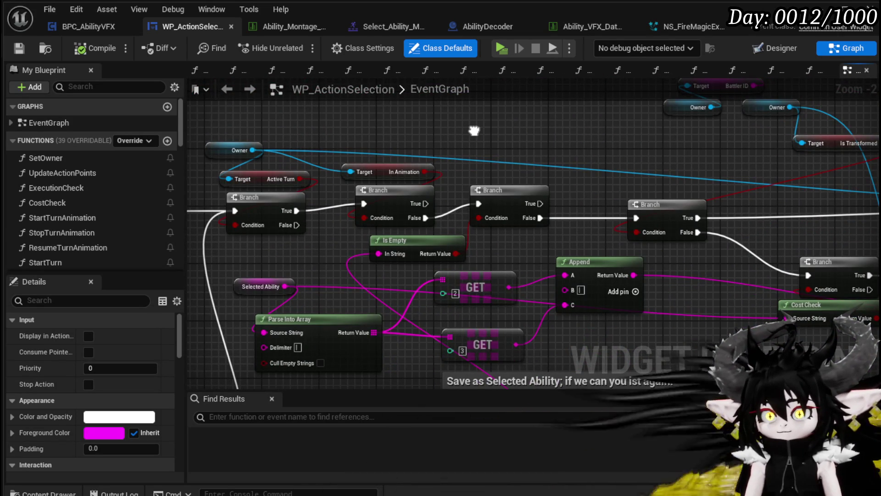
left_click_drag(474, 131, 471, 136)
scroll(379, 171, "down", 1)
left_click_drag(378, 170, 276, 184)
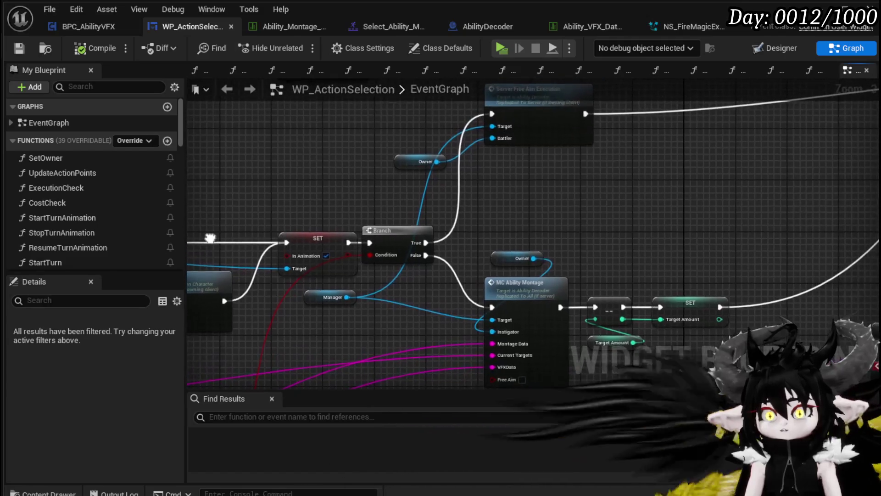
mouse_move(597, 215)
left_mouse_down()
mouse_move(505, 249)
mouse_move(489, 186)
mouse_move(500, 163)
left_mouse_up()
- Select Trigger Empower, Reset Cascade, Trigger Ephemeral and the MC Ability Montage node to inspect them
scroll(500, 162, "up", 2)
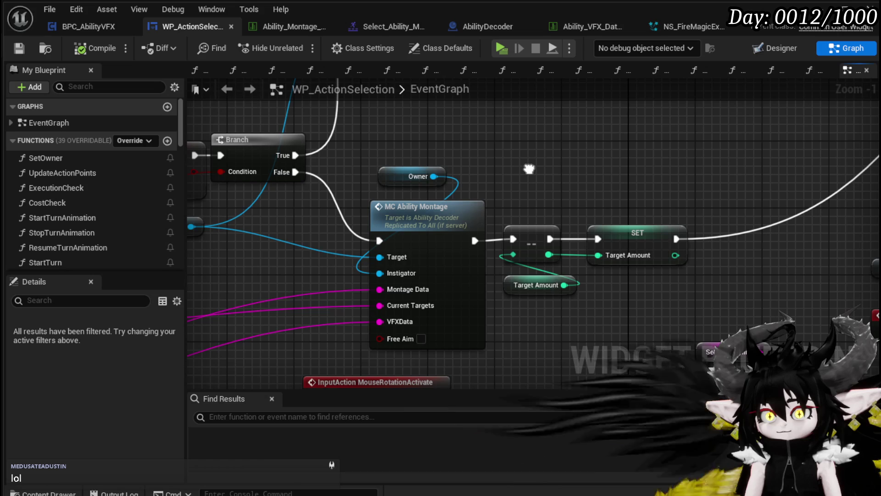
scroll(434, 220, "down", 4)
mouse_move(638, 195)
left_mouse_down()
mouse_move(366, 217)
mouse_move(434, 268)
left_mouse_up()
scroll(366, 216, "up", 4)
left_click_drag(314, 270, 673, 166)
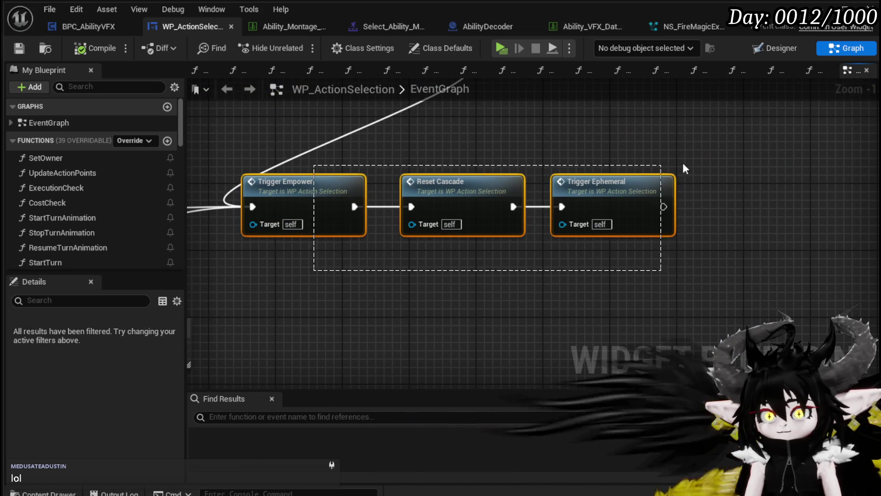
scroll(673, 169, "down", 3)
scroll(494, 216, "up", 4)
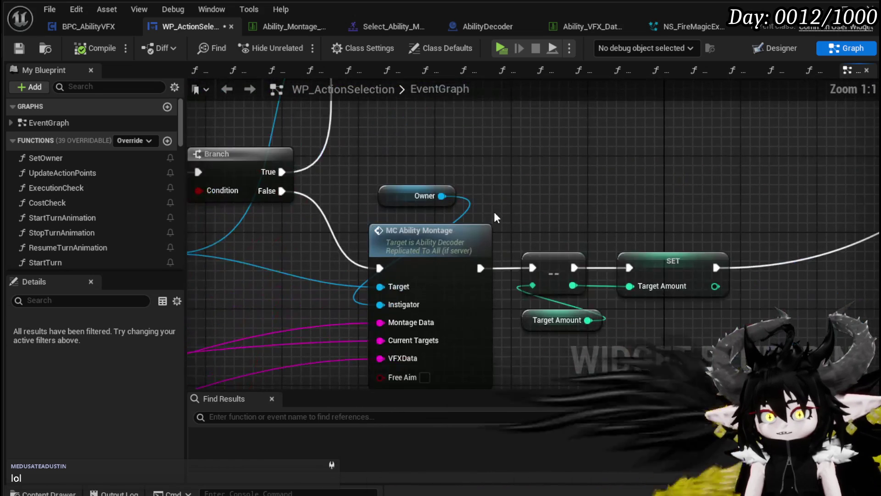
scroll(512, 206, "down", 3)
mouse_move(396, 209)
left_mouse_down()
mouse_move(456, 246)
mouse_move(504, 231)
mouse_move(475, 182)
mouse_move(395, 293)
left_mouse_up()
scroll(475, 150, "down", 3)
scroll(496, 228, "up", 4)
scroll(475, 182, "down", 2)
- Save WP_ActionSelection and return to AbilityDecoder's VFX_TargetLocation graph
left_click(20, 48)
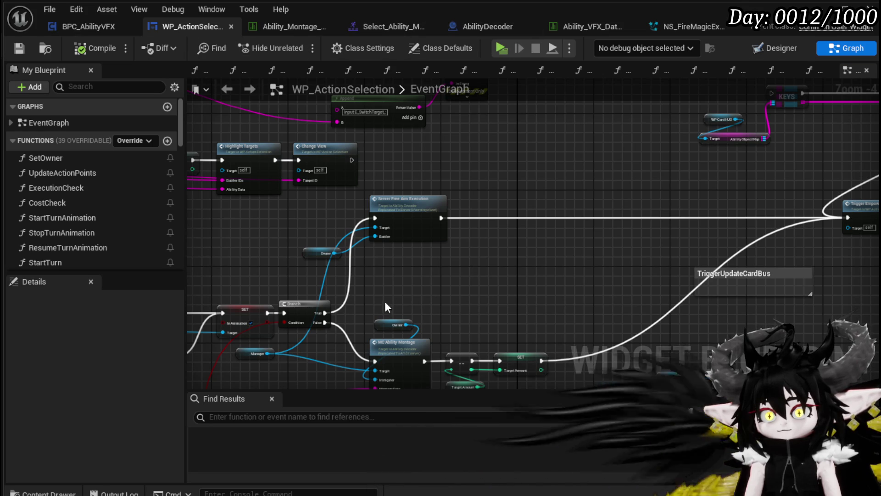
scroll(453, 184, "up", 3)
left_click_drag(442, 215, 432, 216)
mouse_move(367, 241)
left_mouse_down()
mouse_move(376, 297)
mouse_move(396, 236)
left_mouse_up()
left_click(500, 27)
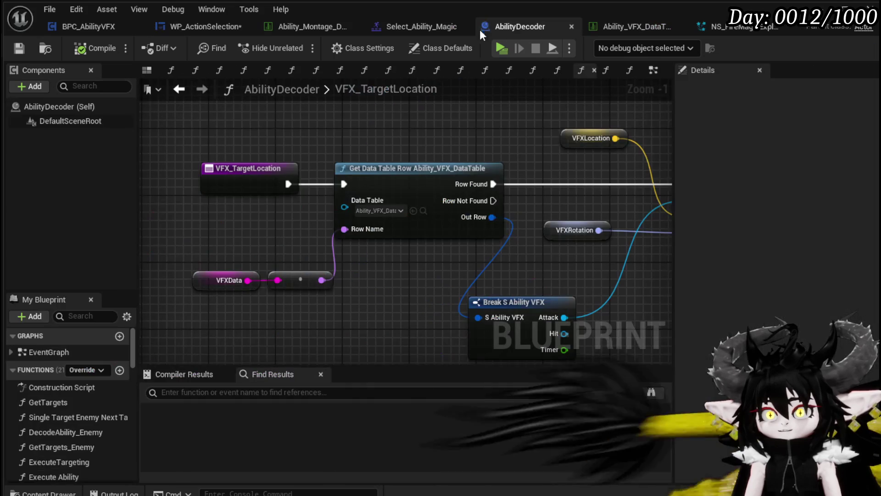
- Open AbilityDecoder's event graph and locate the two Play Montage nodes
scroll(359, 148, "down", 9)
scroll(395, 156, "up", 4)
left_click(655, 72)
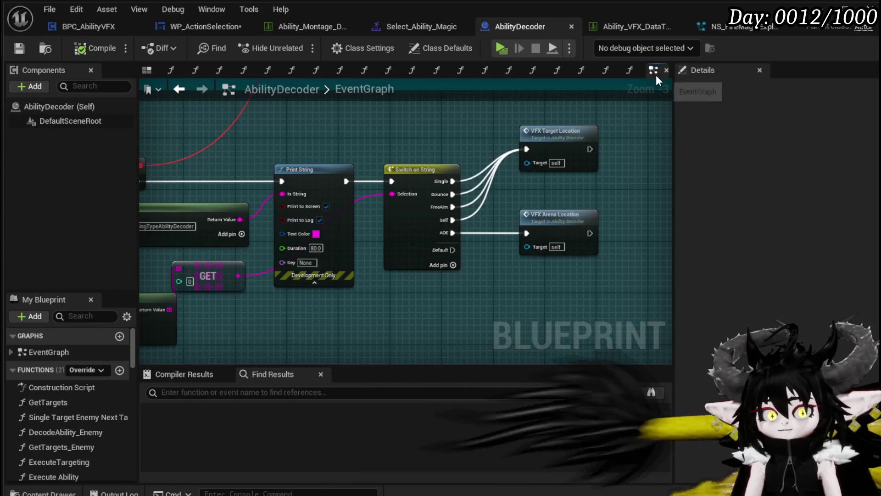
scroll(280, 159, "down", 8)
scroll(281, 149, "up", 9)
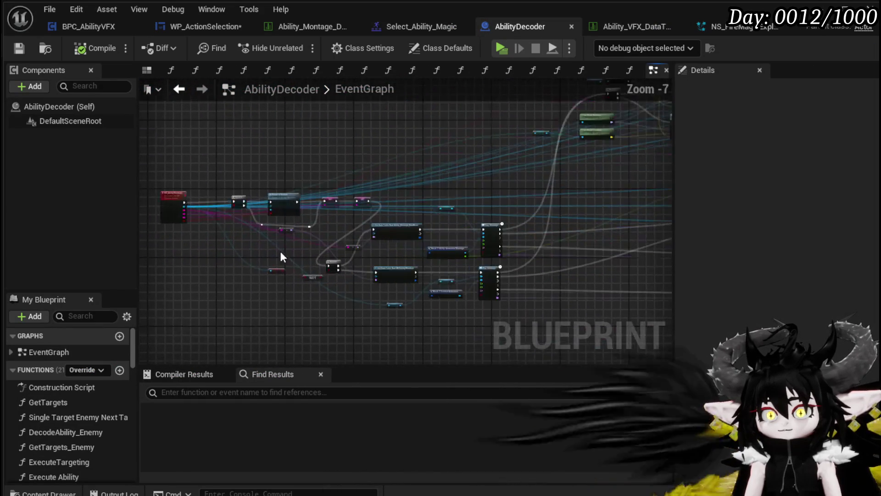
mouse_move(434, 188)
left_mouse_down()
mouse_move(506, 252)
mouse_move(558, 250)
mouse_move(202, 201)
mouse_move(152, 158)
left_mouse_up()
left_click_drag(496, 150, 274, 150)
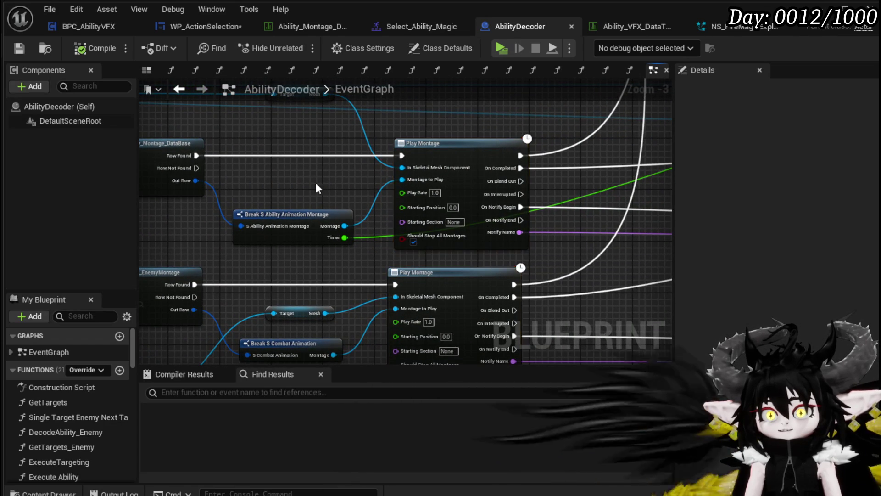
left_click(315, 182)
scroll(315, 181, "down", 2)
scroll(337, 170, "up", 2)
- Move the Is Transformed and NOT nodes right and survey the graph to find MC_AbilityMontage
mouse_move(337, 169)
left_mouse_down()
mouse_move(385, 107)
mouse_move(610, 149)
left_mouse_up()
left_click_drag(387, 285, 619, 220)
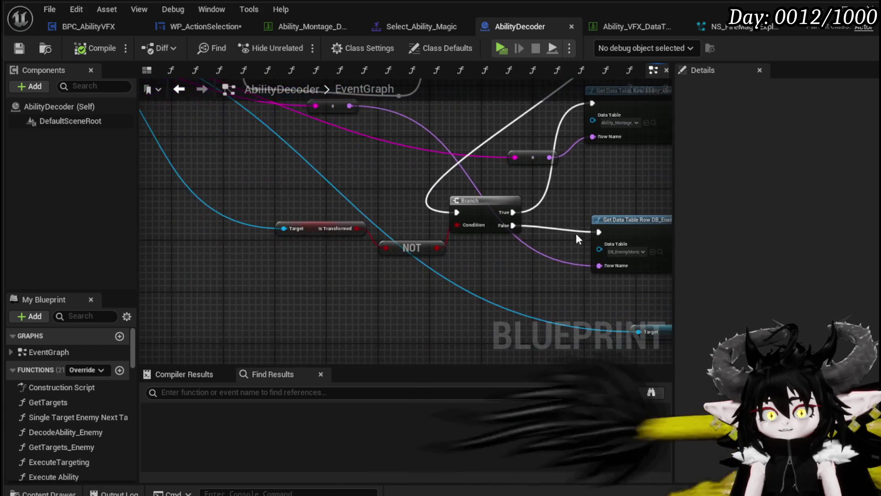
mouse_move(315, 271)
left_mouse_down()
mouse_move(413, 232)
mouse_move(482, 262)
left_mouse_up()
mouse_move(600, 201)
left_mouse_down()
mouse_move(422, 256)
mouse_move(597, 192)
mouse_move(652, 161)
left_mouse_up()
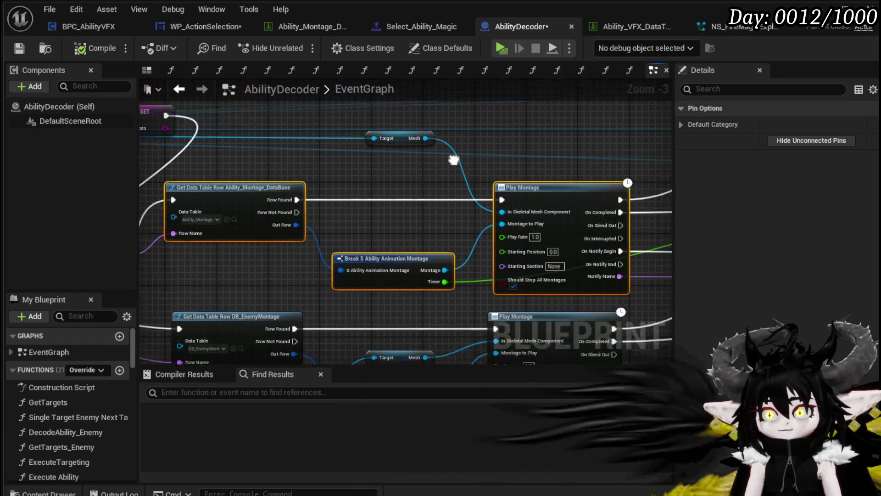
left_click_drag(506, 162, 538, 161)
left_click(406, 167)
mouse_move(406, 167)
left_mouse_down()
mouse_move(552, 196)
mouse_move(196, 175)
left_mouse_up()
left_click_drag(475, 163, 315, 159)
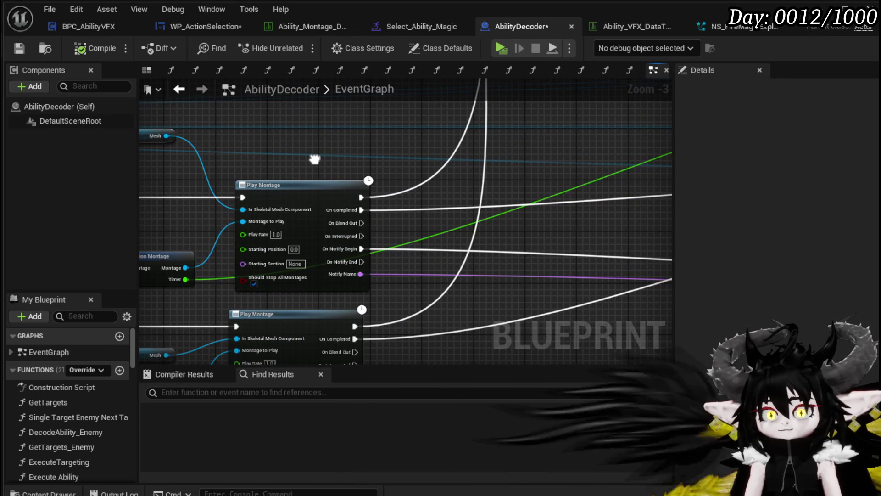
scroll(315, 158, "down", 4)
mouse_move(343, 207)
left_mouse_down()
mouse_move(470, 222)
mouse_move(207, 289)
mouse_move(144, 252)
mouse_move(533, 206)
left_mouse_up()
scroll(469, 222, "down", 4)
scroll(391, 183, "up", 8)
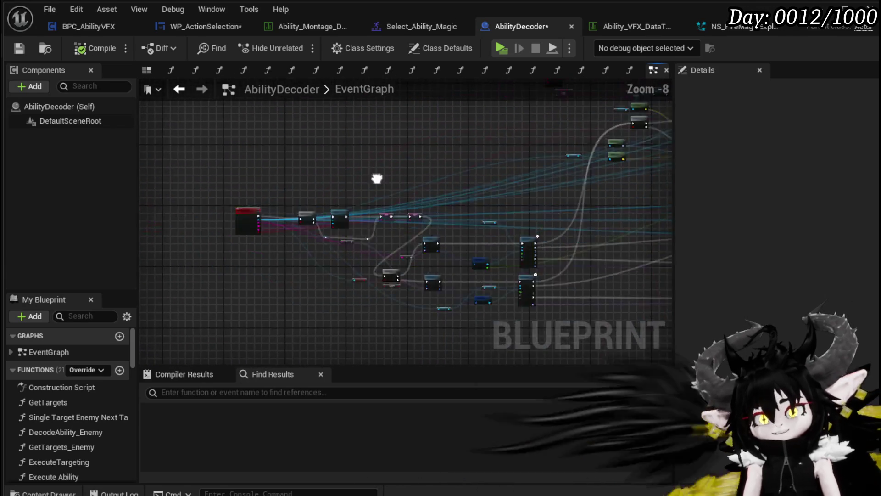
left_click_drag(399, 179, 372, 144)
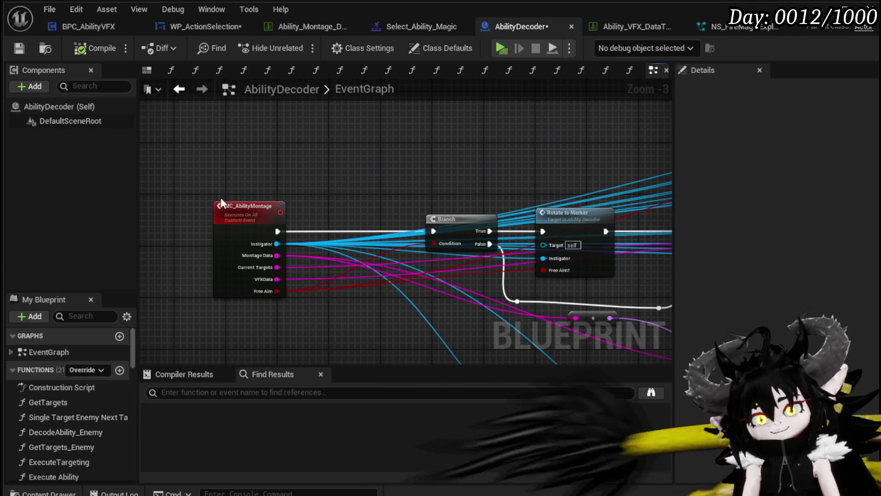
- Add a breakpoint on the MC_AbilityMontage event and save AbilityDecoder
right_click(239, 213)
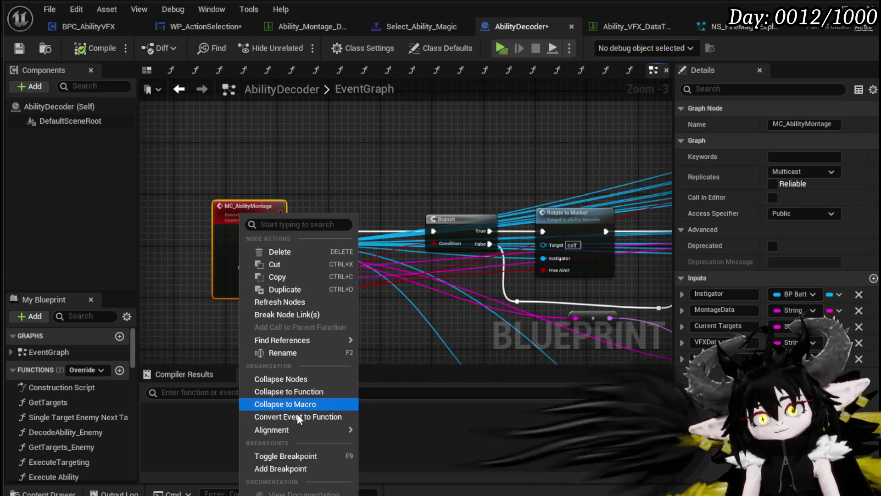
left_click(287, 466)
left_click(19, 48)
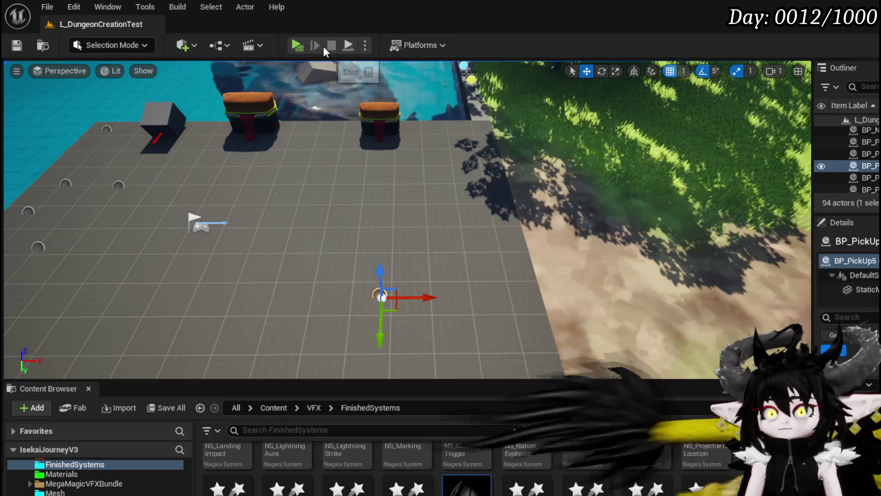
- Start a play-test, walk into the slime, and cast the fire burn card at the second Slime_Earth
left_click(304, 45)
key("w")
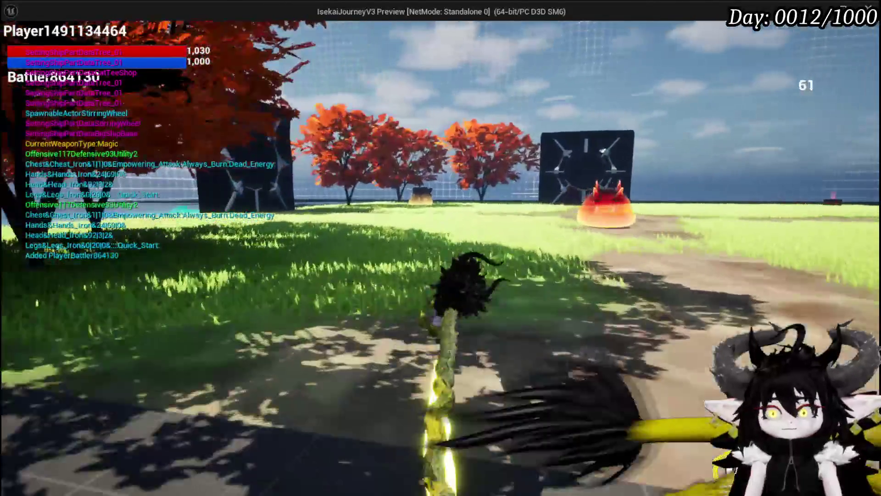
key("w")
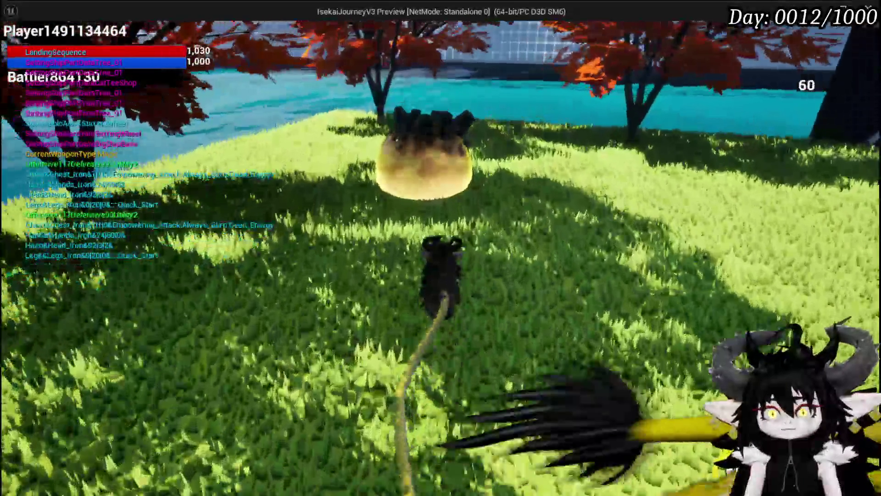
key("w")
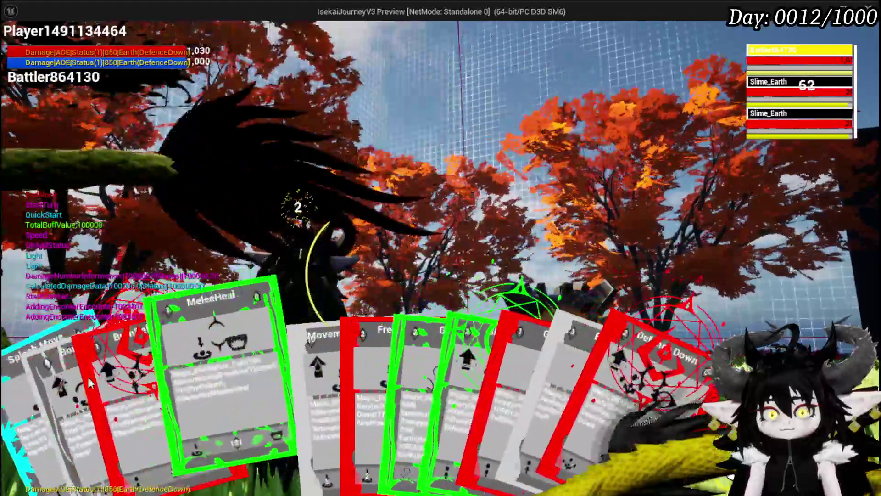
left_click(122, 385)
key("e")
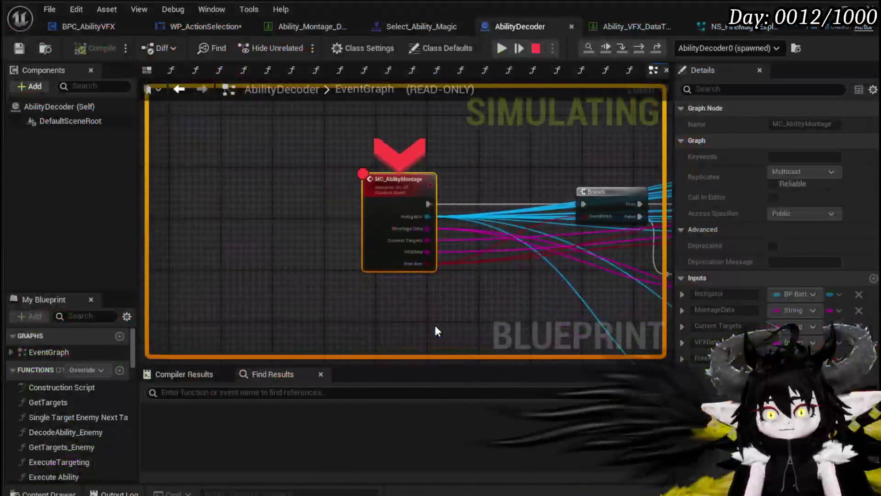
- Step over from the MC_AbilityMontage breakpoint through SET VFXData up to Play Montage
left_click(639, 47)
left_click(641, 48)
left_click(641, 48)
left_click(641, 48)
left_click(641, 48)
left_click(641, 48)
left_click(641, 48)
left_click(641, 48)
mouse_move(351, 207)
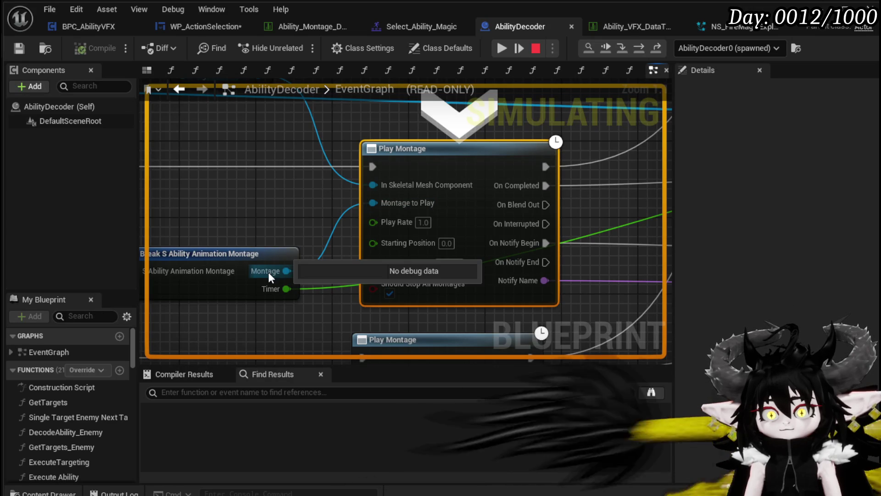
mouse_move(288, 195)
left_mouse_down()
mouse_move(450, 177)
mouse_move(448, 188)
mouse_move(580, 196)
left_mouse_up()
mouse_move(325, 217)
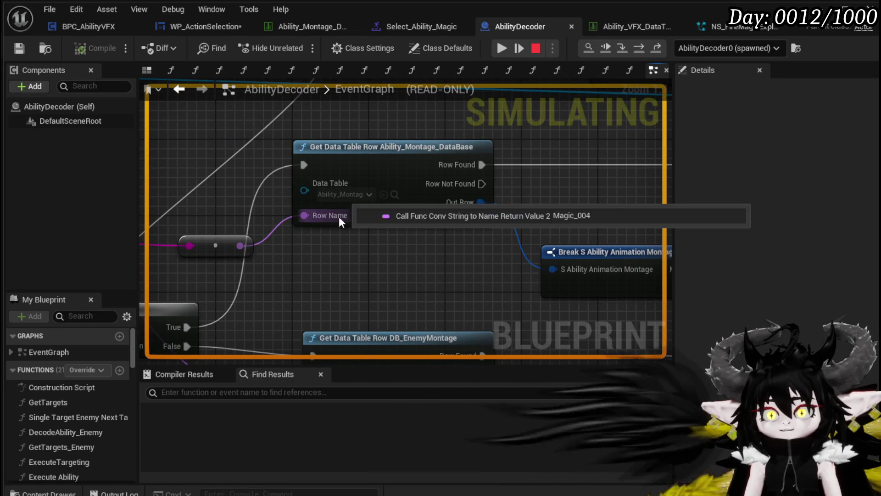
left_click_drag(628, 179, 208, 194)
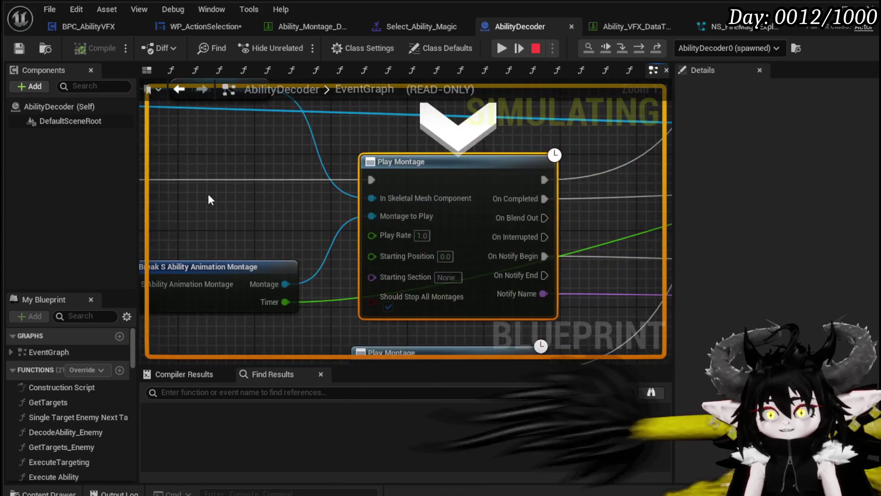
scroll(268, 197, "down", 2)
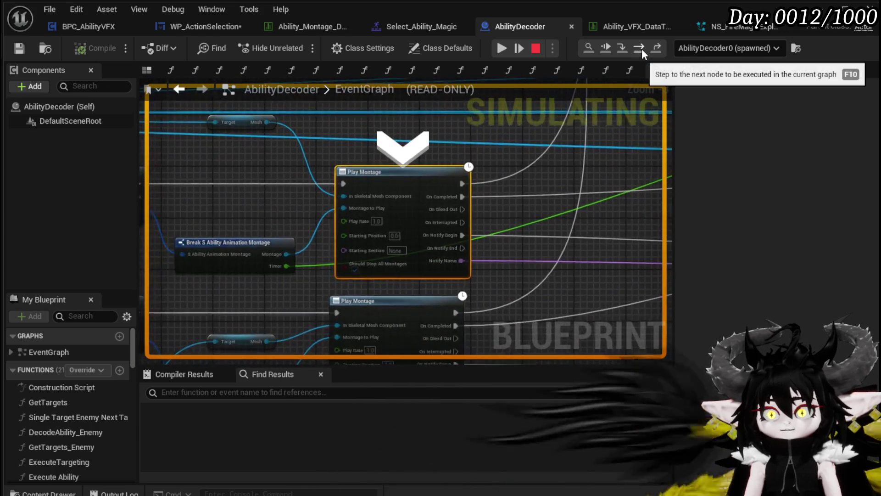
- Step through the VFX Origin, VFX table lookup and Set Timer nodes, then resume the play-test
left_click(640, 48)
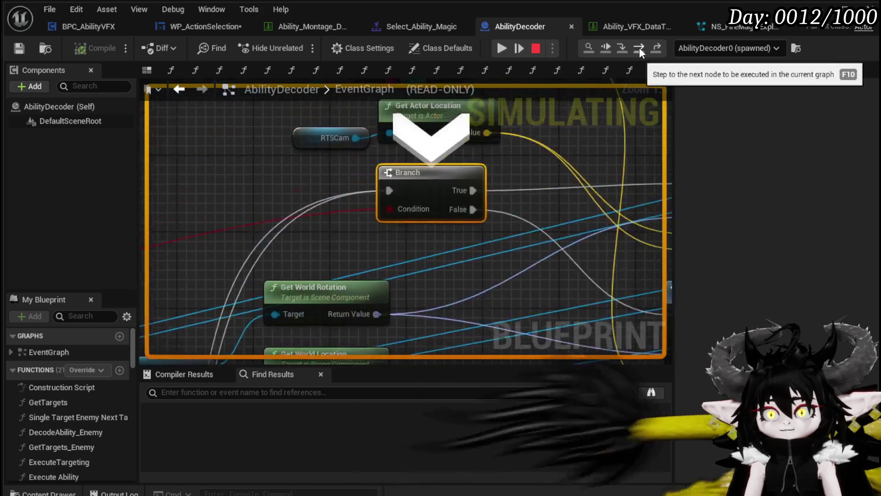
scroll(413, 206, "down", 3)
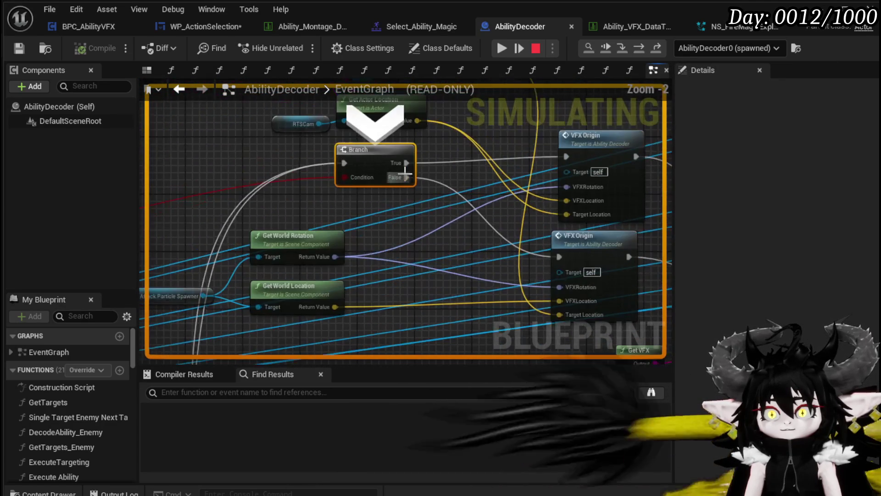
left_click(640, 47)
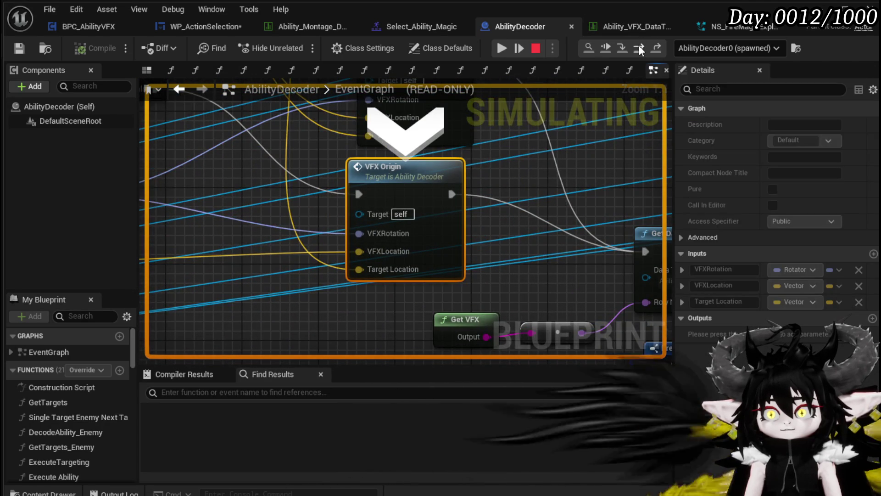
left_click(640, 48)
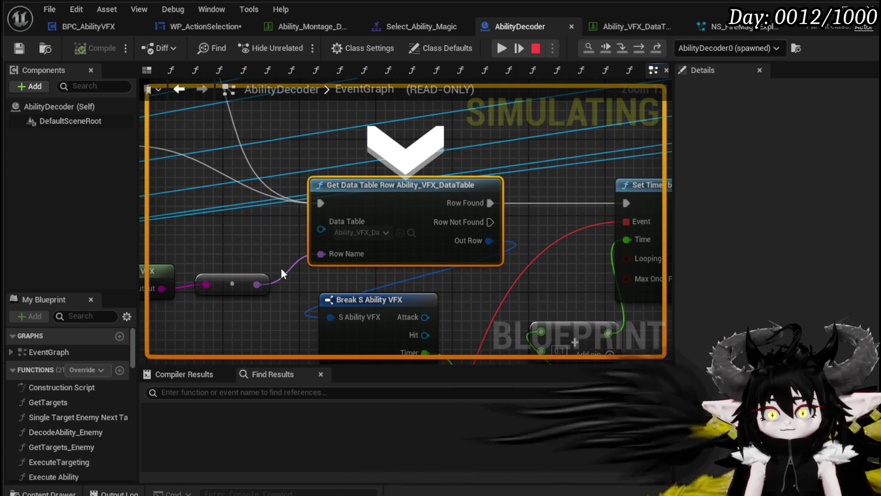
mouse_move(288, 274)
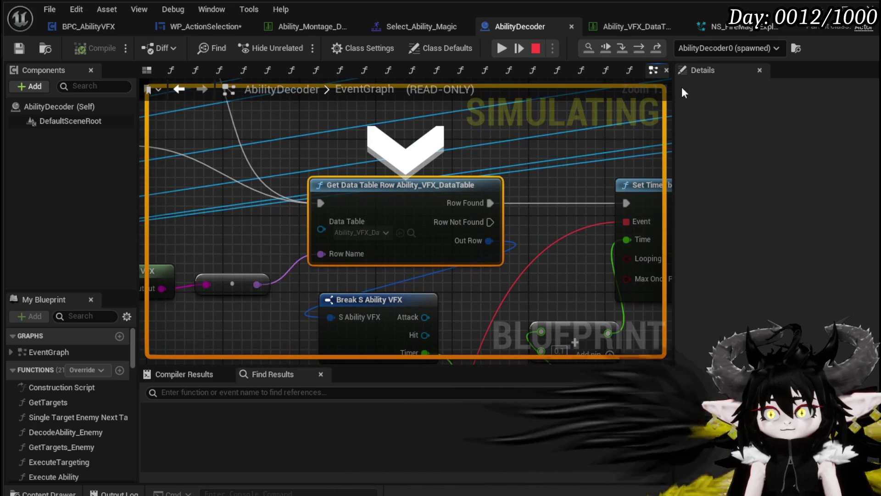
left_click(641, 51)
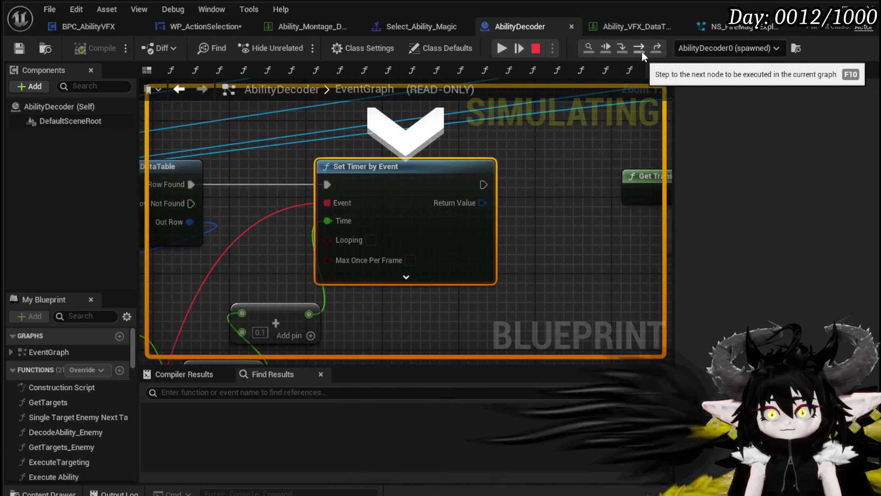
left_click(641, 51)
scroll(530, 150, "down", 4)
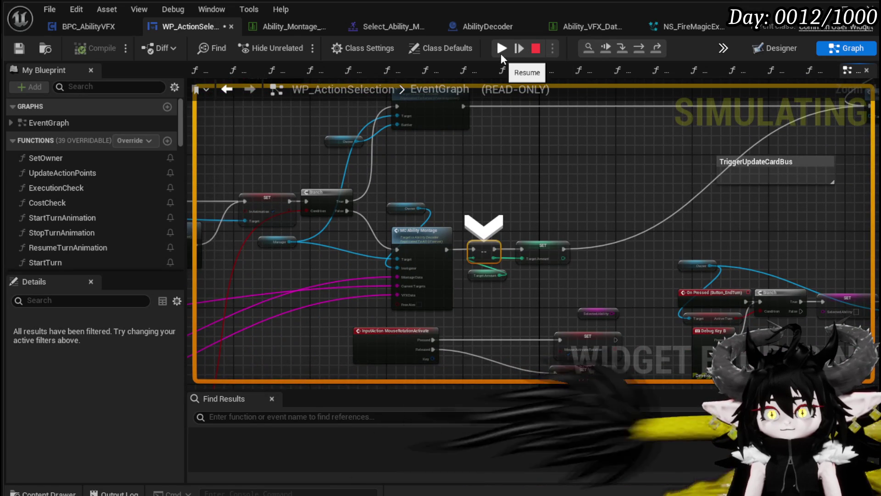
left_click(501, 48)
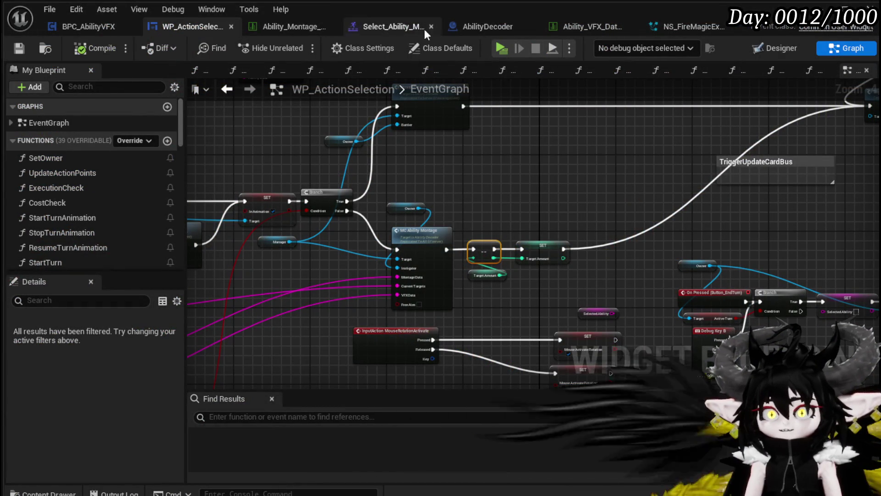
left_click(284, 27)
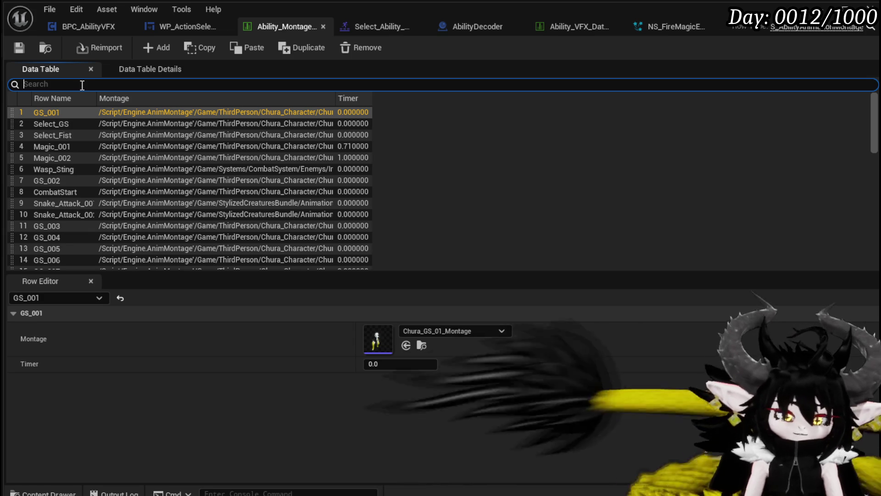
- Filter the montage table to 'Magic' and select the Magic_004 row
type("Magic")
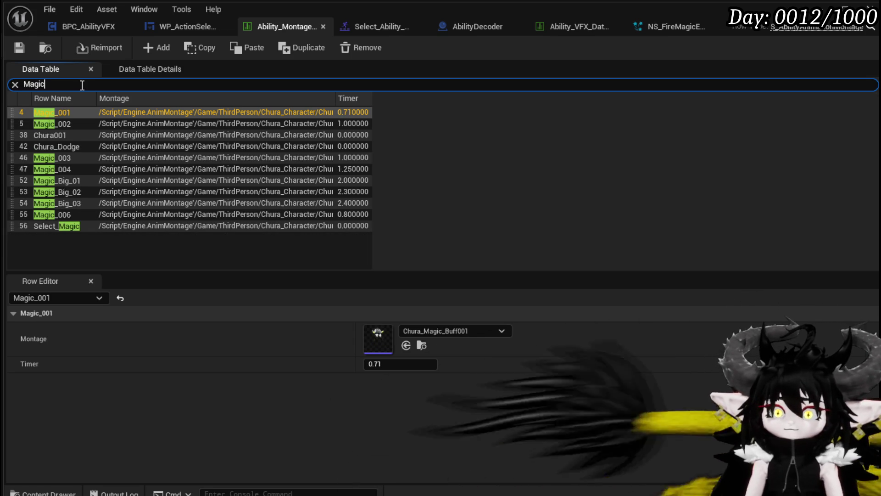
left_click(75, 169)
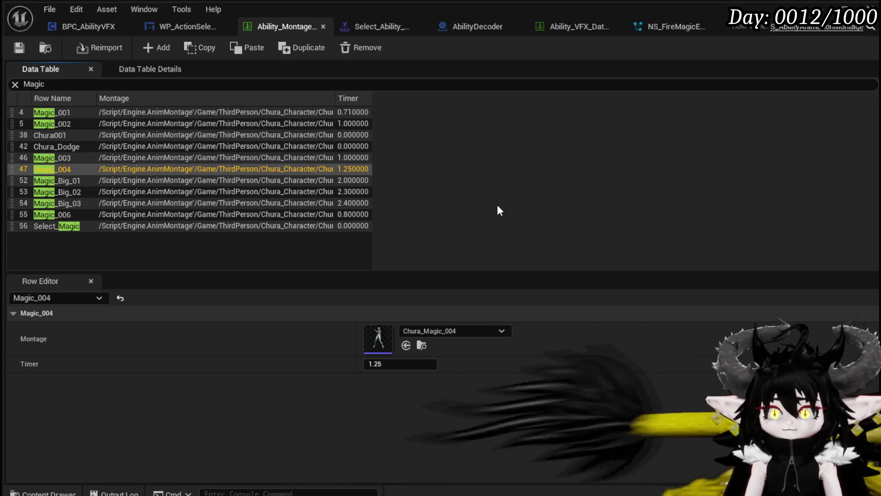
- Move Chura_Magic_004's Hit notify later and its End notify to about frame 100, then save
left_click(381, 327)
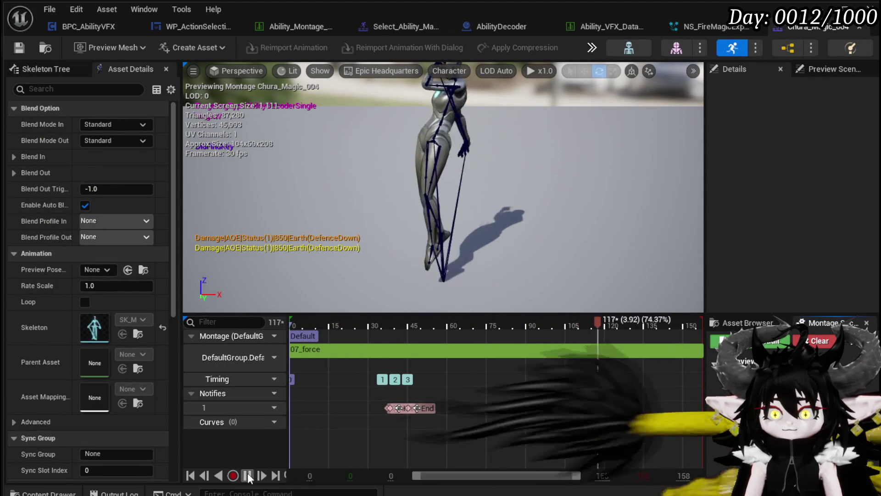
mouse_move(613, 320)
left_mouse_down()
mouse_move(434, 342)
mouse_move(392, 338)
mouse_move(474, 343)
left_mouse_up()
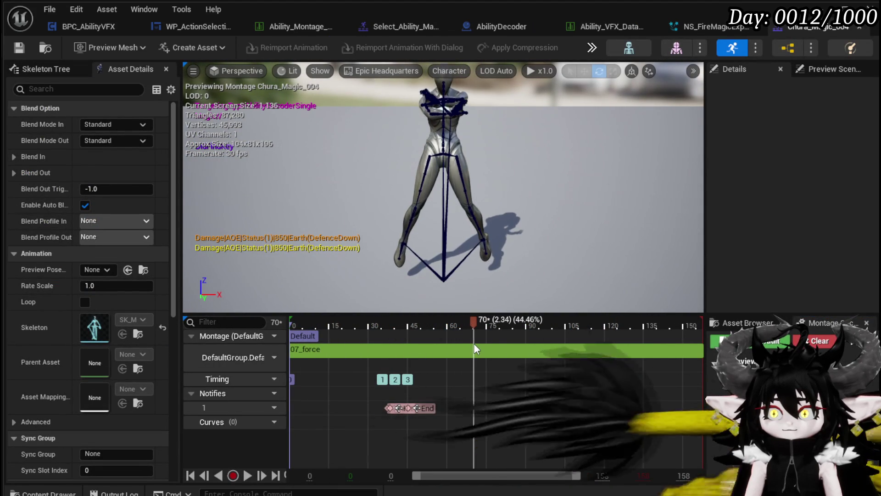
left_click(402, 407)
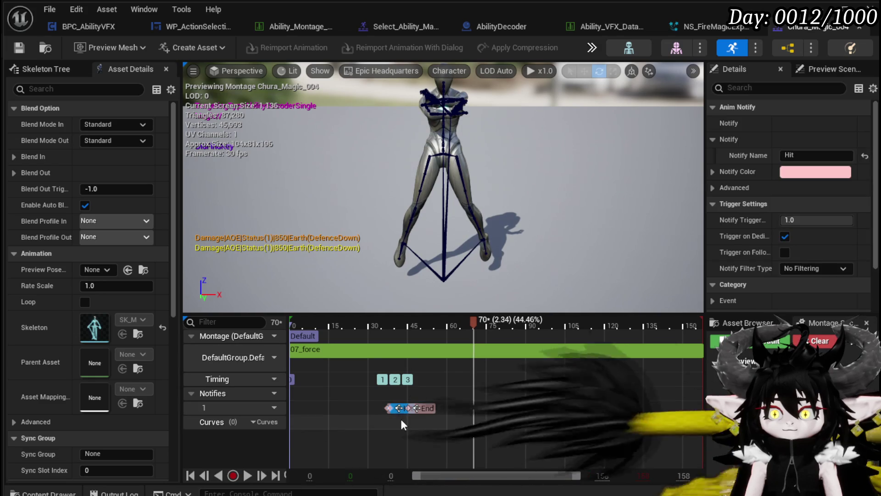
mouse_move(401, 412)
left_mouse_down()
mouse_move(597, 412)
mouse_move(399, 403)
mouse_move(483, 408)
left_mouse_up()
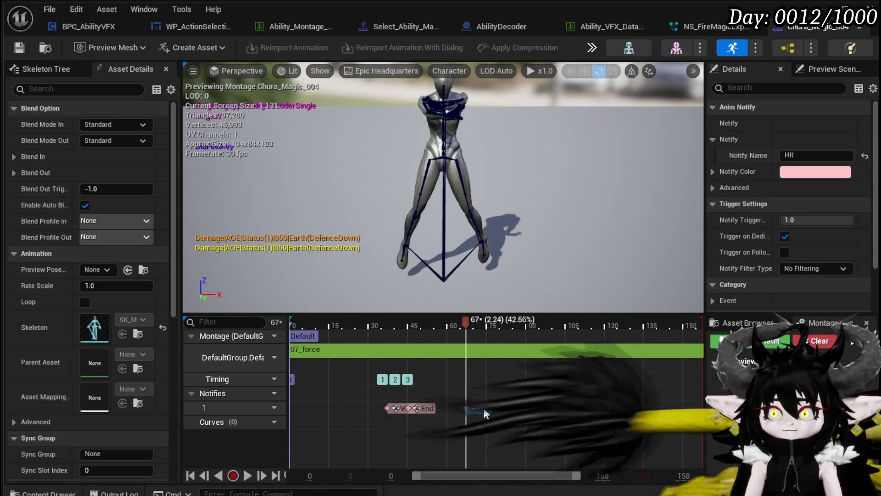
left_click_drag(428, 406, 588, 410)
left_click(25, 52)
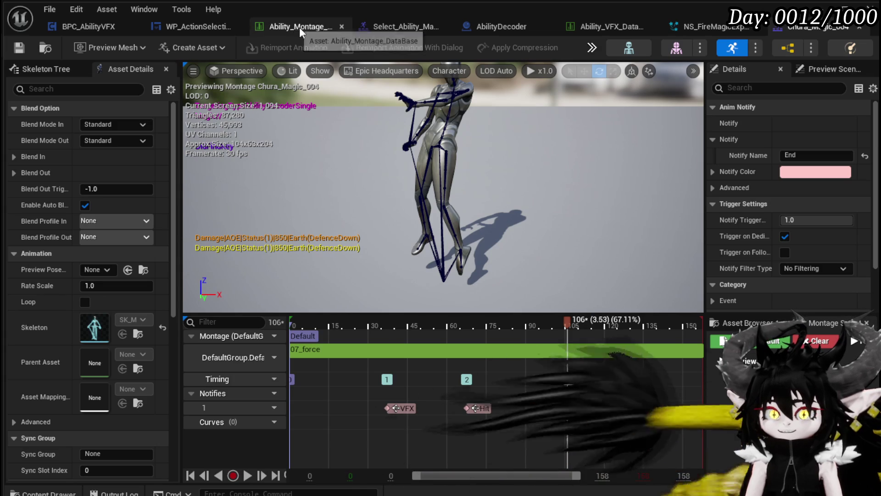
left_click(280, 28)
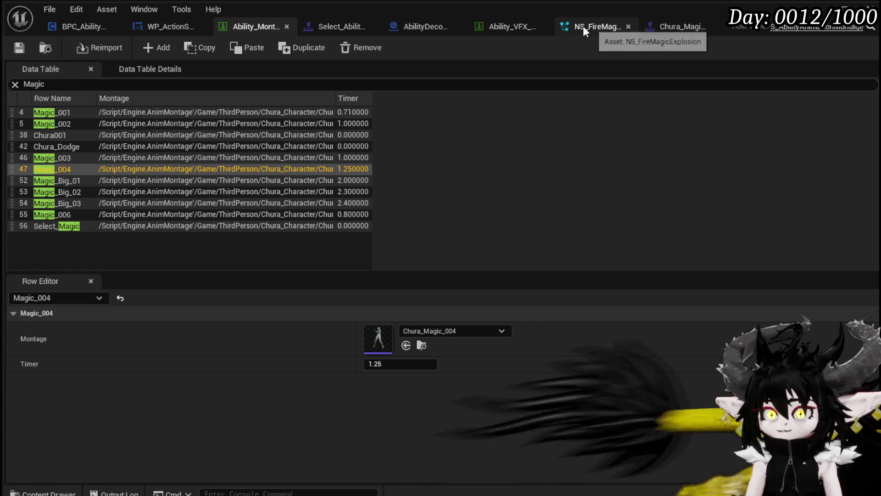
- Check the Hit notify timing in Chura_Magic_004 against the Ability_VFX_DataTable timers
left_click(688, 27)
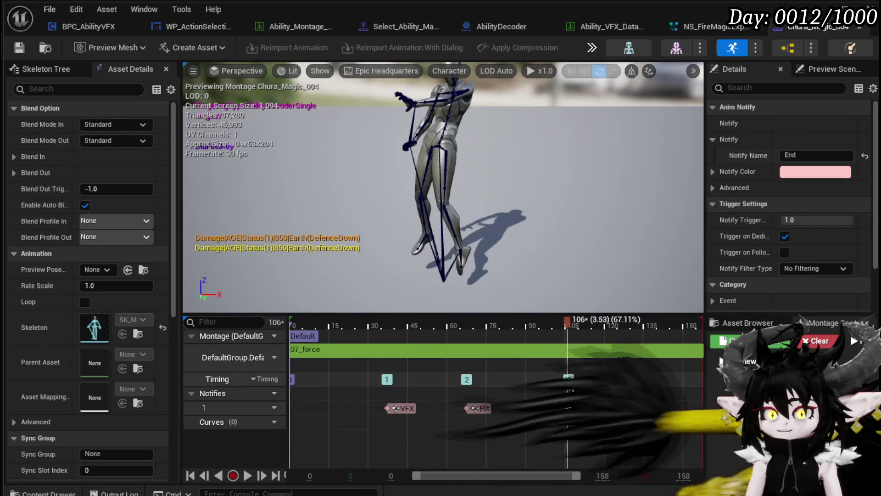
mouse_move(572, 326)
left_mouse_down()
mouse_move(305, 325)
mouse_move(467, 331)
left_mouse_up()
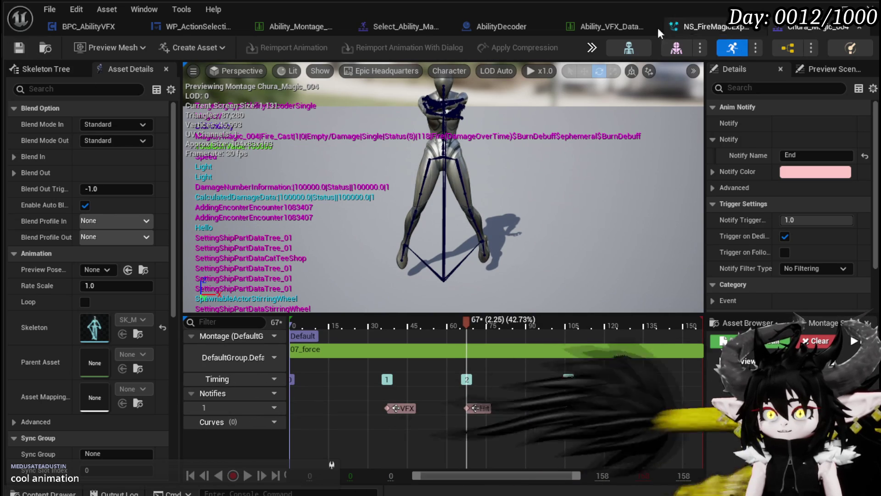
left_click(593, 26)
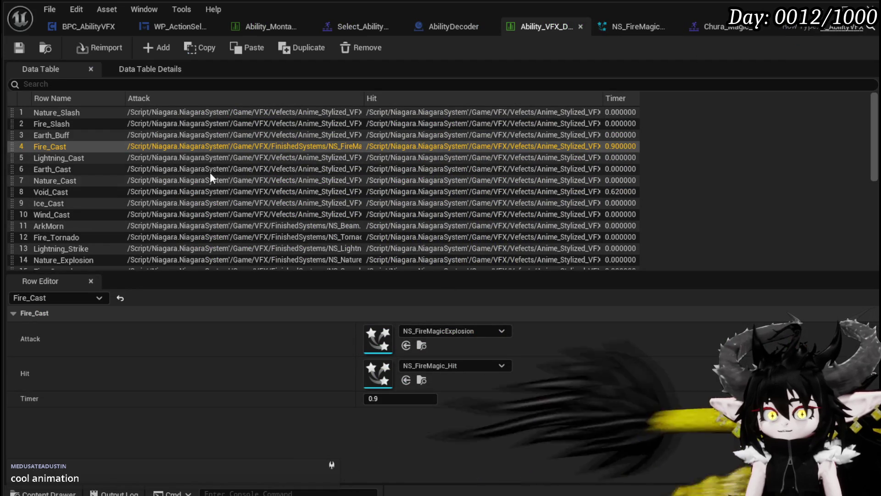
left_click(356, 29)
left_click(813, 27)
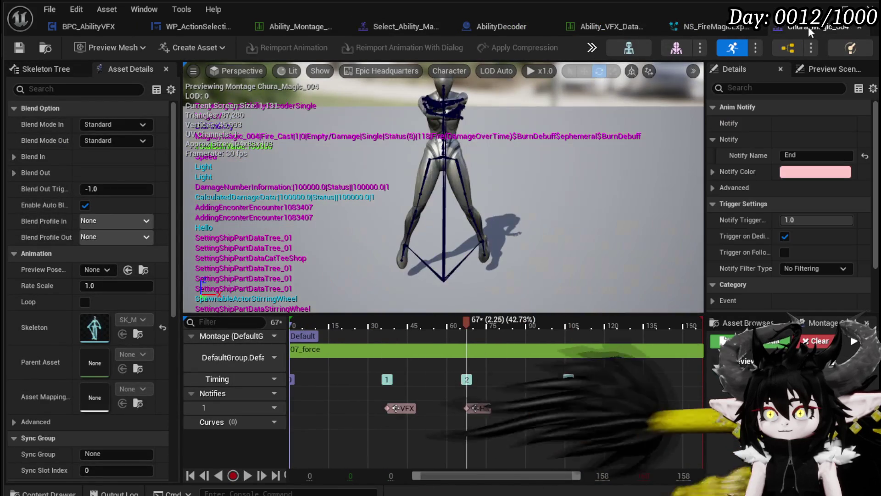
- Set Magic_004's Timer in the montage data table to 2.25
left_click(268, 26)
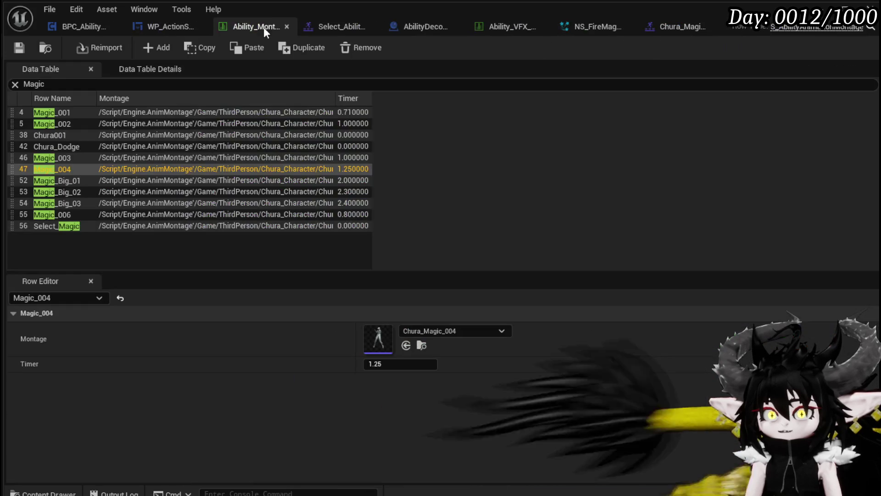
left_click(409, 366)
type("2")
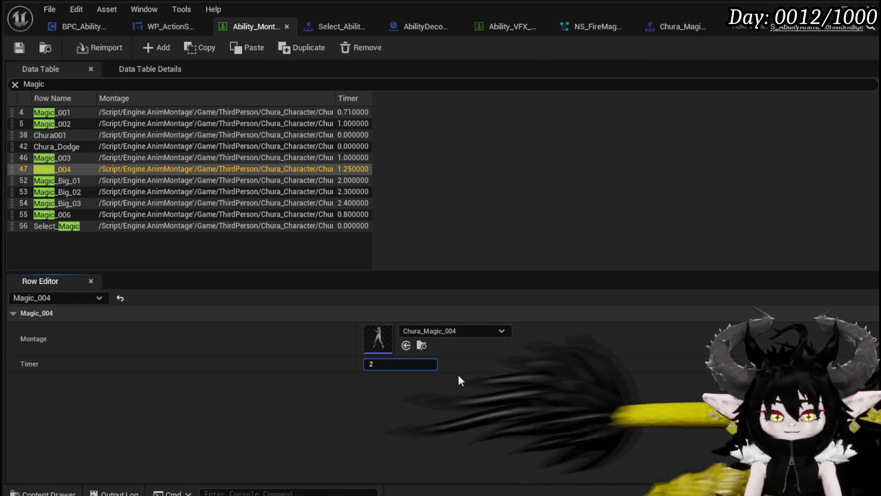
type(".25")
key("Return")
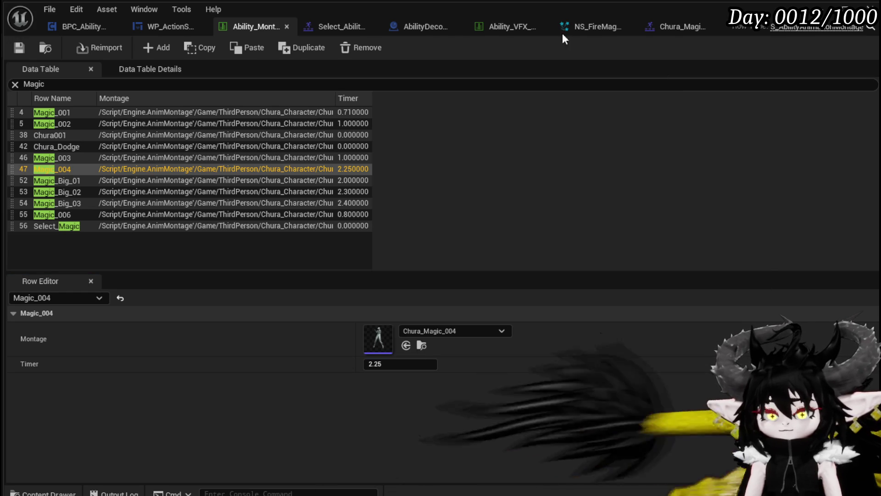
left_click(683, 25)
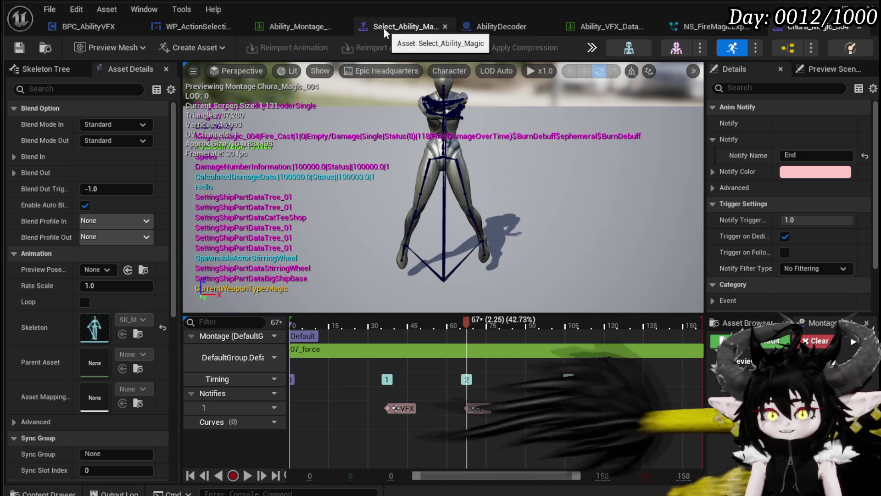
- Open BPC_AbilityVFX's ConfirmAbility graph and survey its CLEAR and ForEach nodes
left_click(75, 27)
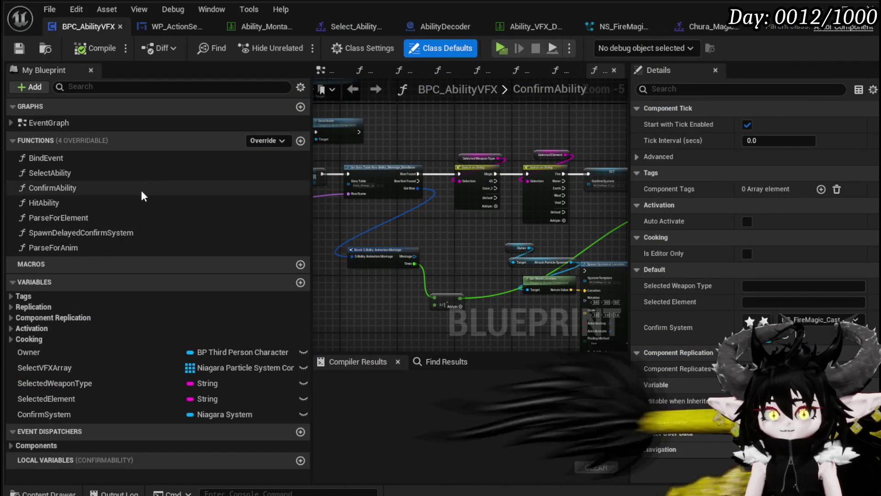
left_click(61, 187)
left_click(494, 197)
mouse_move(456, 220)
left_mouse_down()
mouse_move(491, 225)
mouse_move(528, 258)
mouse_move(390, 201)
mouse_move(403, 198)
mouse_move(354, 205)
mouse_move(530, 230)
left_mouse_up()
scroll(404, 198, "up", 1)
scroll(530, 229, "up", 2)
scroll(413, 223, "down", 3)
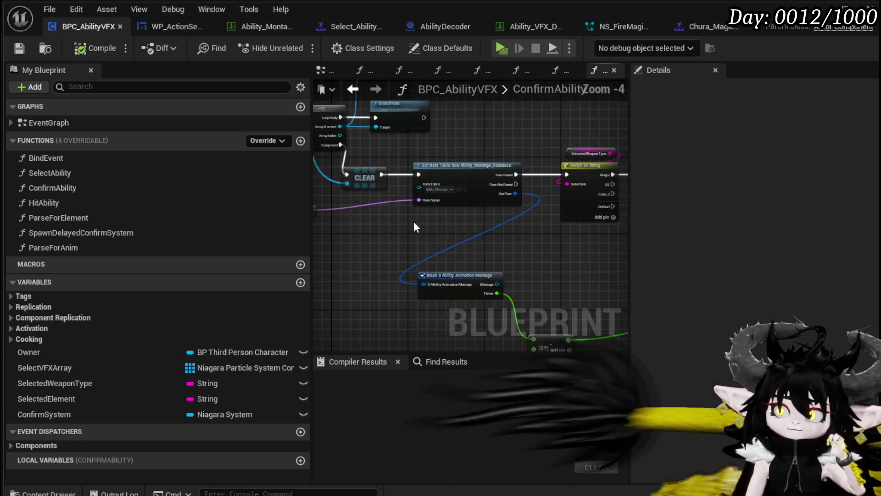
scroll(578, 227, "down", 1)
left_click_drag(577, 227, 397, 210)
scroll(527, 209, "up", 2)
scroll(528, 197, "up", 1)
scroll(529, 192, "down", 4)
mouse_move(528, 192)
left_mouse_down()
mouse_move(407, 198)
mouse_move(426, 208)
mouse_move(398, 166)
left_mouse_up()
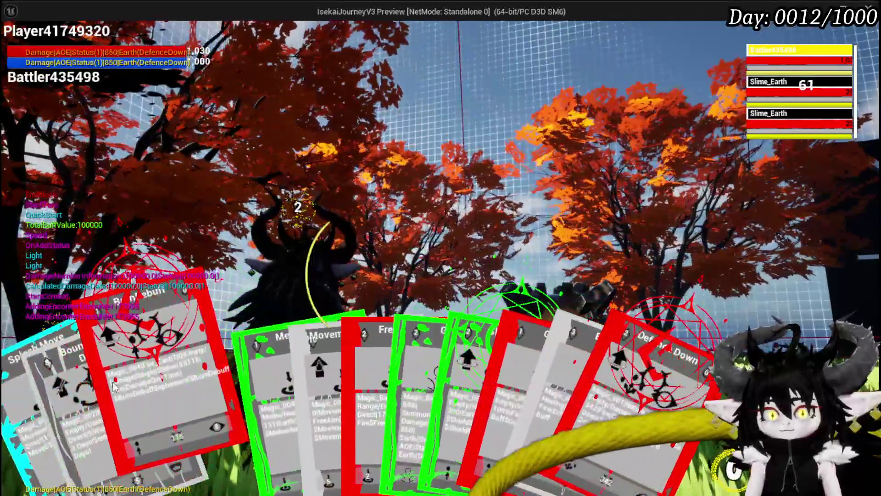
- Cast the fire card at the slime, resume past the breakpoint, and save AbilityDecoder
left_click(156, 358)
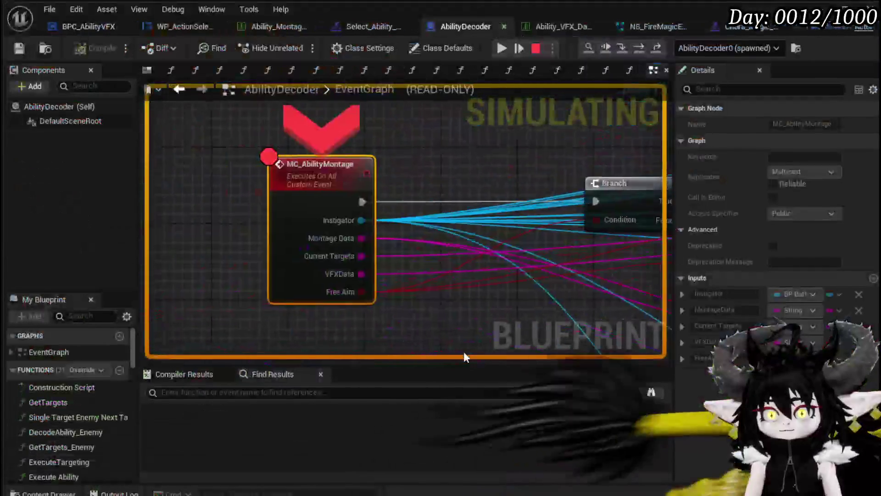
left_click(500, 50)
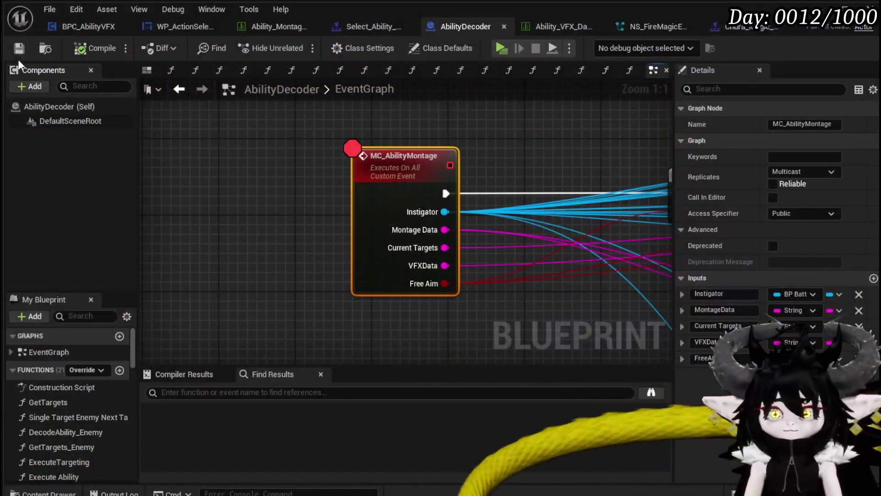
left_click(19, 48)
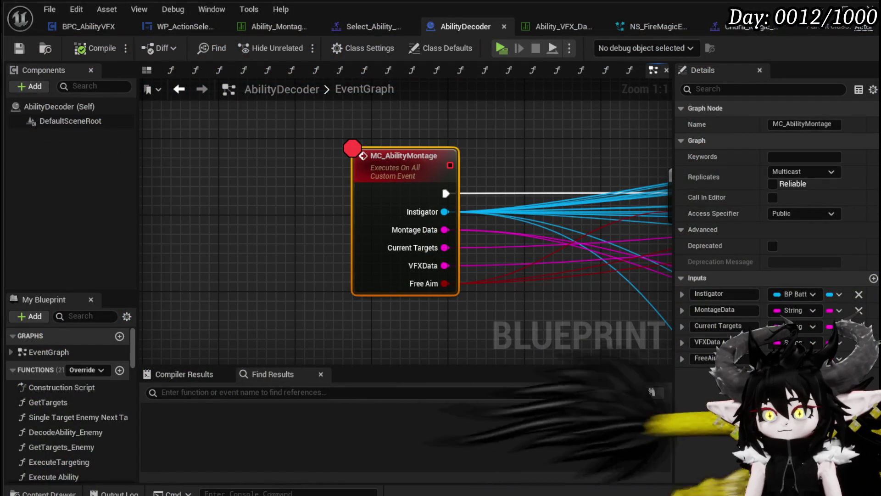
scroll(318, 260, "down", 4)
left_click_drag(318, 258, 243, 246)
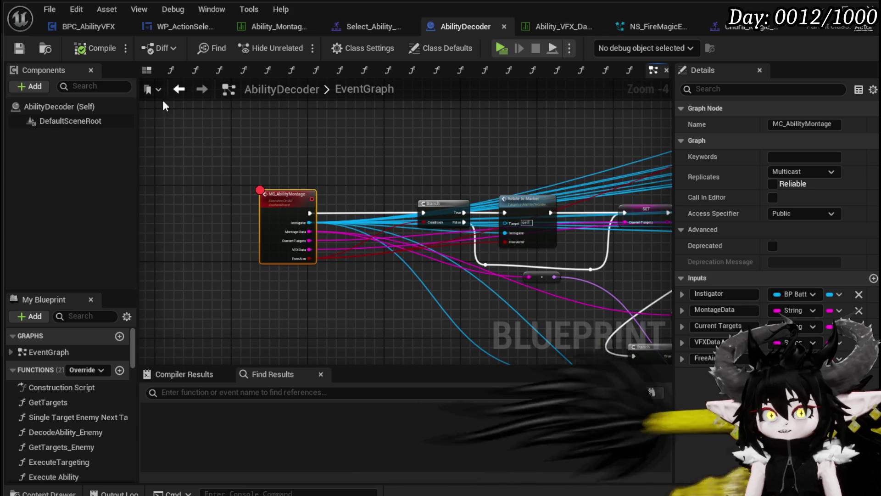
- Add a breakpoint on Play Player Montage in BPC_AbilityVFX's SelectAbility function
left_click(84, 26)
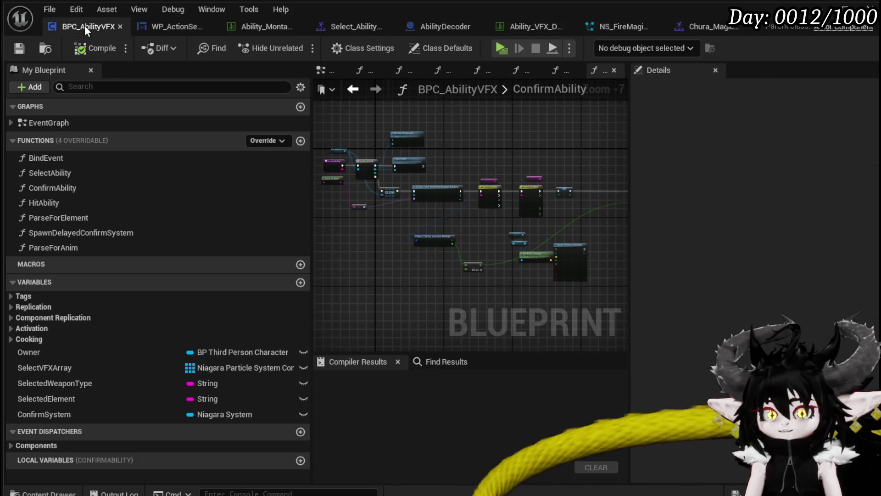
double_click(64, 172)
mouse_move(473, 207)
left_mouse_down()
mouse_move(327, 150)
mouse_move(418, 244)
left_mouse_up()
mouse_move(412, 212)
left_mouse_down()
mouse_move(418, 186)
mouse_move(455, 180)
left_mouse_up()
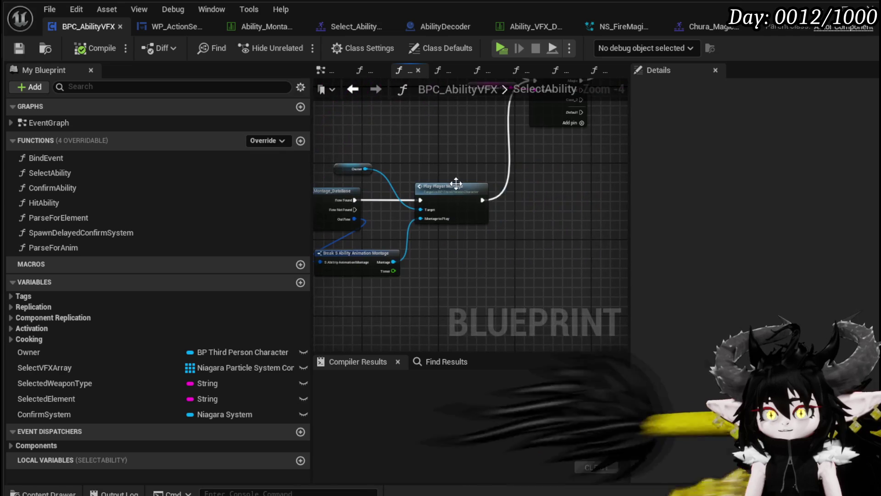
right_click(458, 189)
left_click(512, 428)
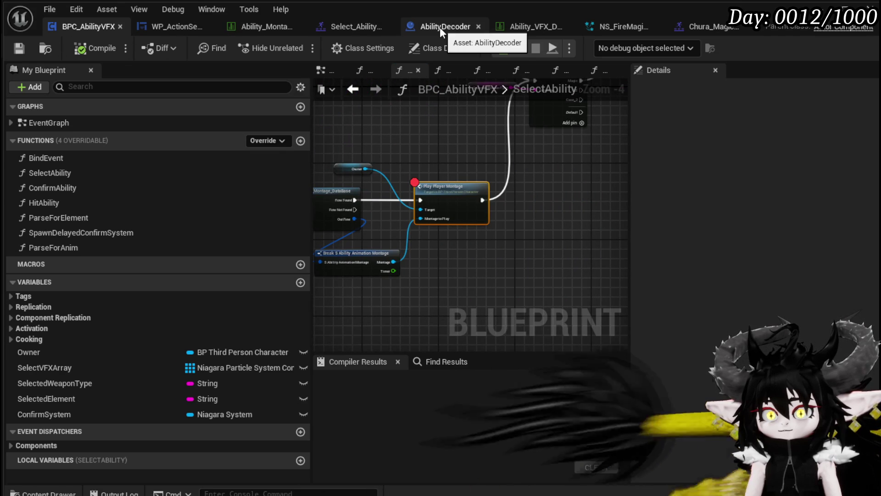
mouse_move(464, 120)
left_mouse_down()
mouse_move(528, 152)
mouse_move(621, 225)
mouse_move(519, 184)
left_mouse_up()
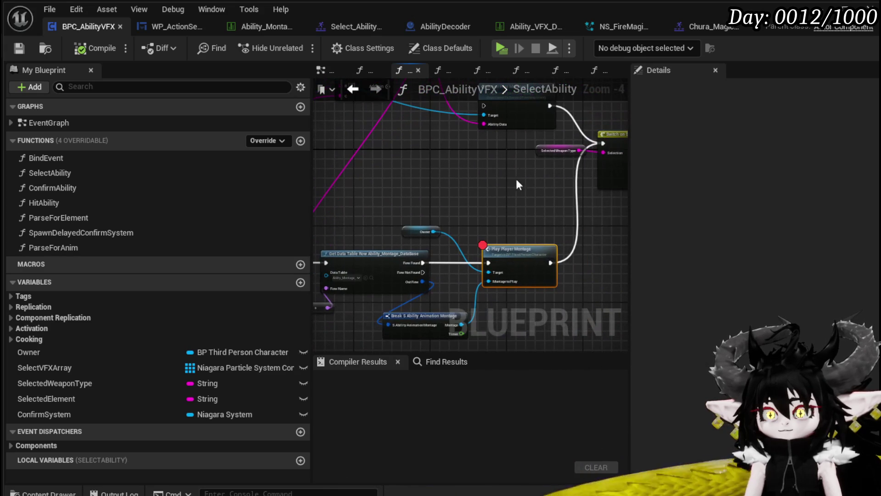
- Remove the breakpoint from AbilityDecoder's MC_AbilityMontage event
left_click(433, 27)
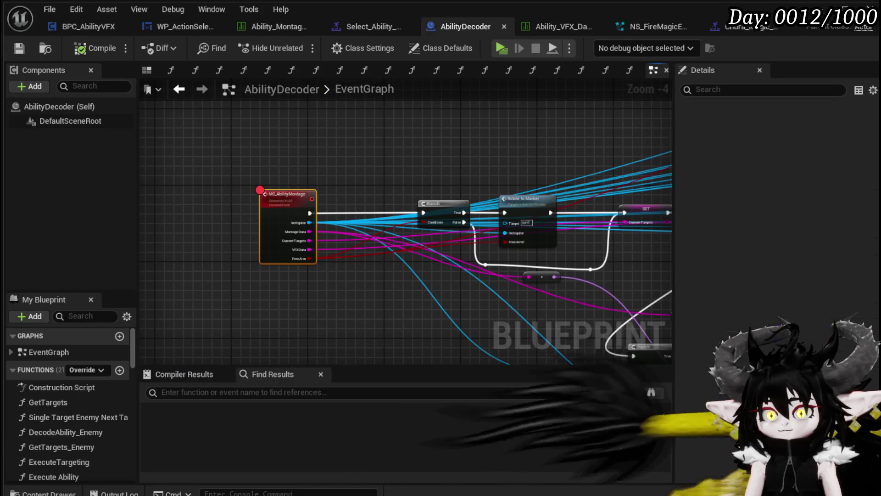
right_click(281, 204)
left_click(340, 455)
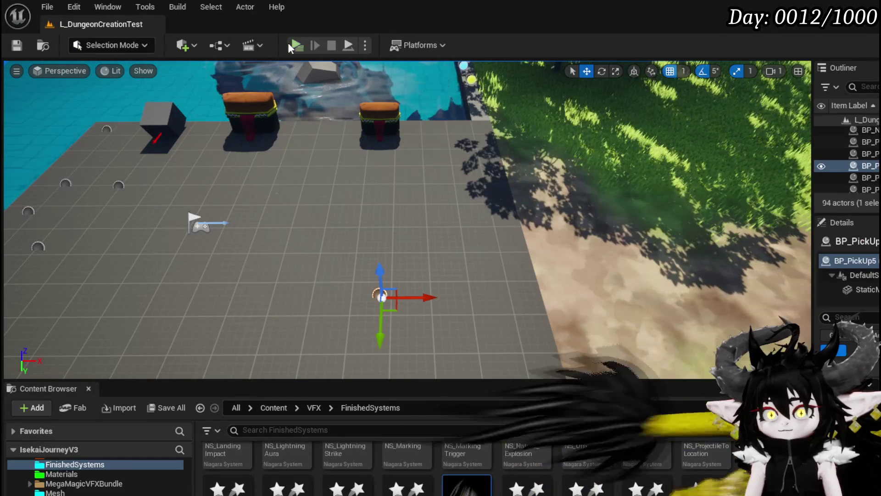
- Play-test, cast an ability, resume past the Play Player Montage breakpoint three times, then stop
left_click(290, 43)
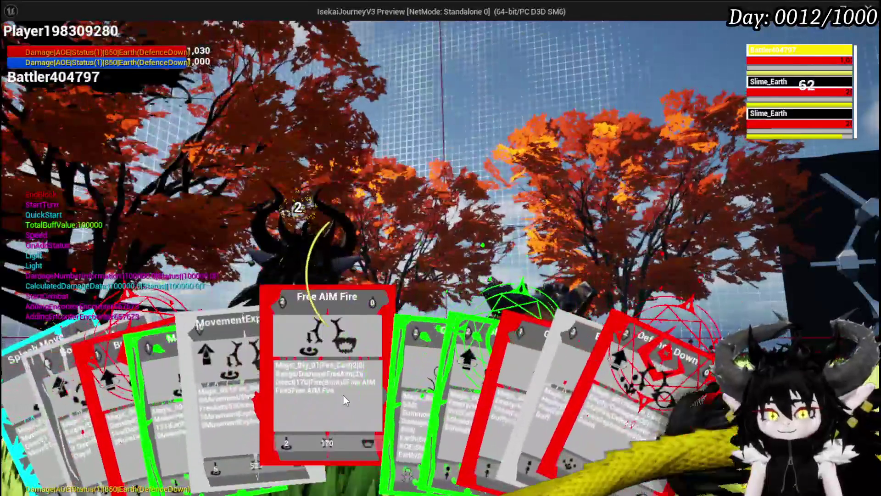
left_click(344, 395)
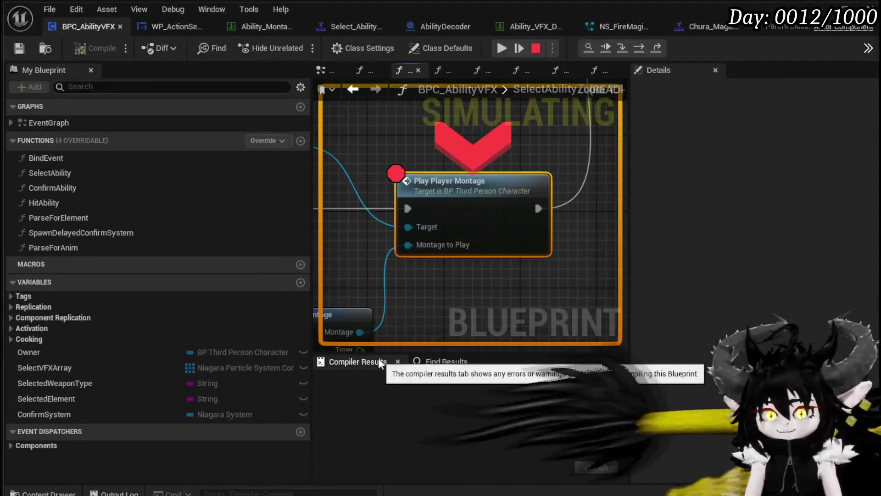
left_click(502, 49)
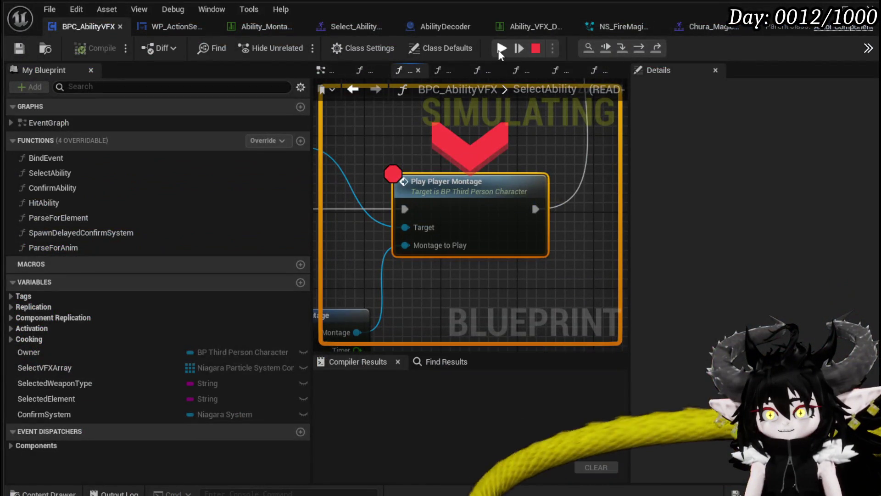
left_click(502, 48)
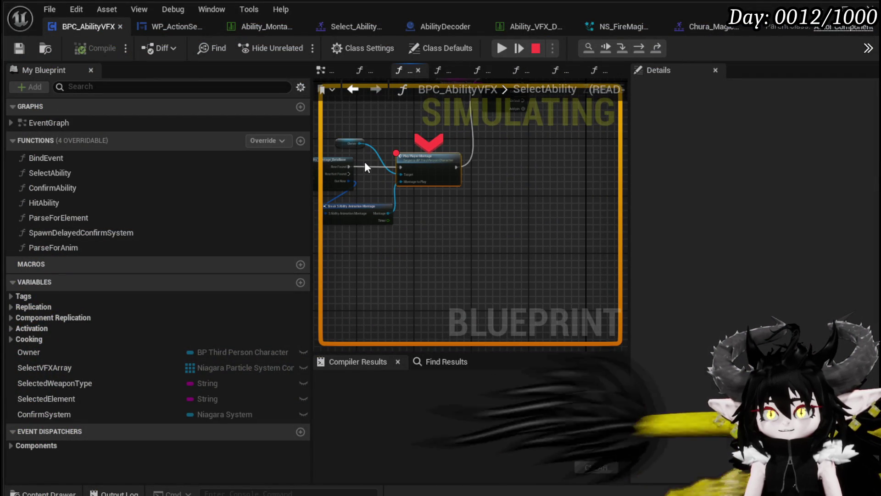
left_click(499, 50)
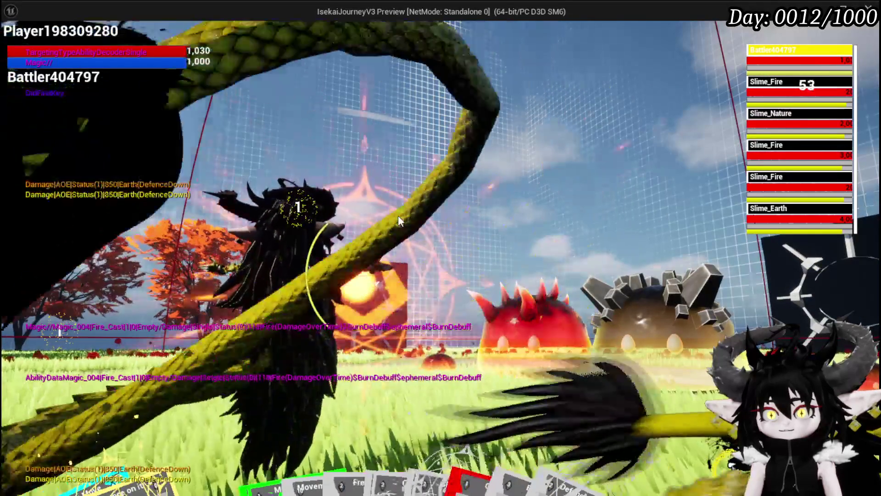
key("Escape")
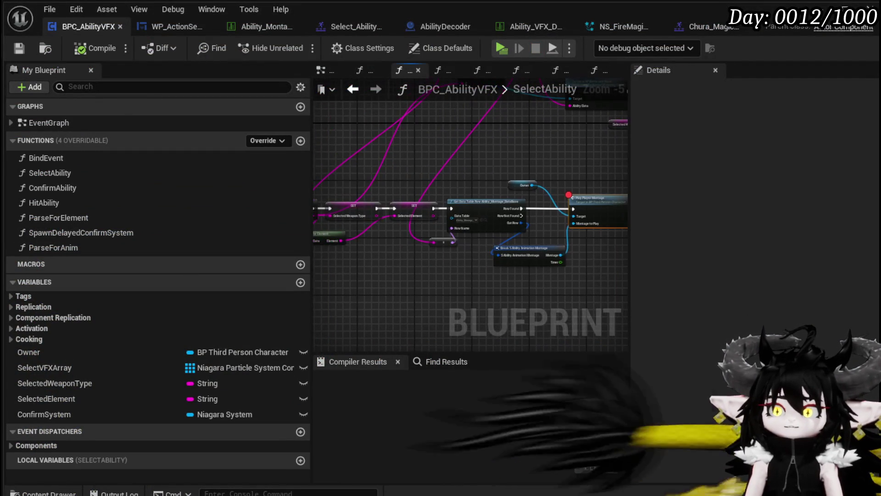
- Select the SelectAbility entry node in BPC_AbilityVFX's graph
scroll(434, 174, "up", 4)
scroll(378, 159, "down", 3)
scroll(418, 195, "up", 5)
left_click_drag(378, 178, 429, 256)
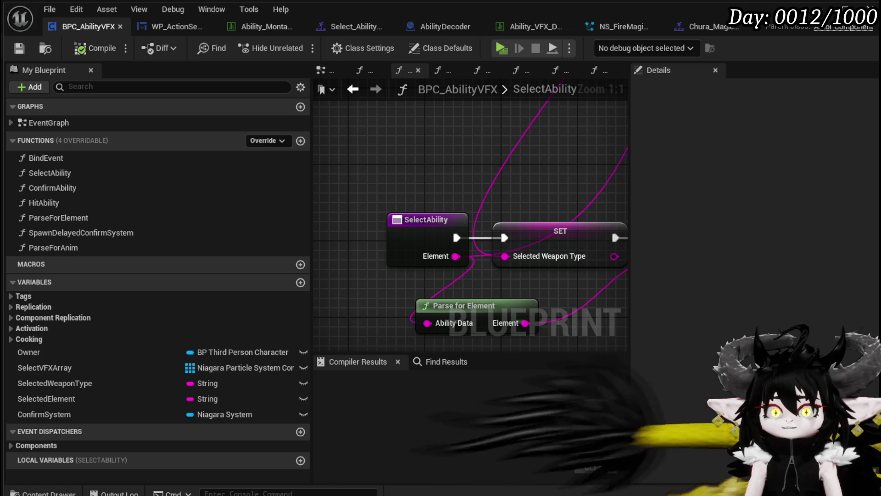
scroll(464, 161, "down", 2)
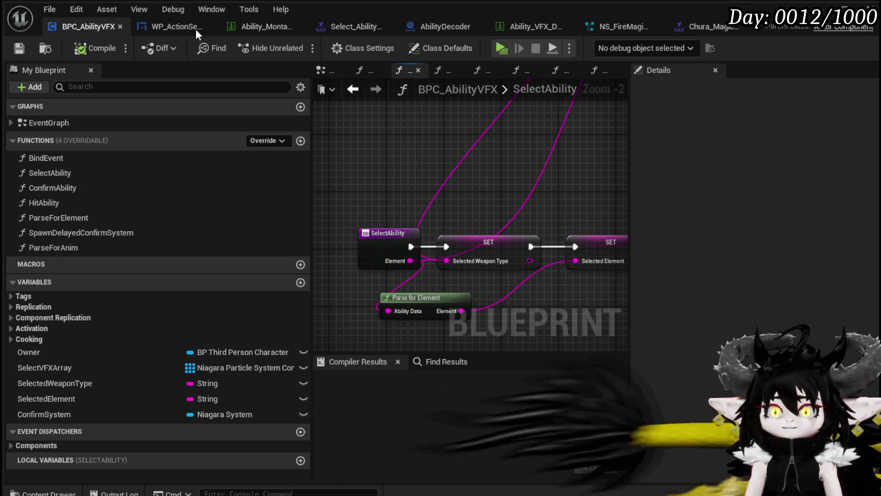
- Search WP_ActionSelection's event graph for SelectAbilityVFX
left_click(165, 26)
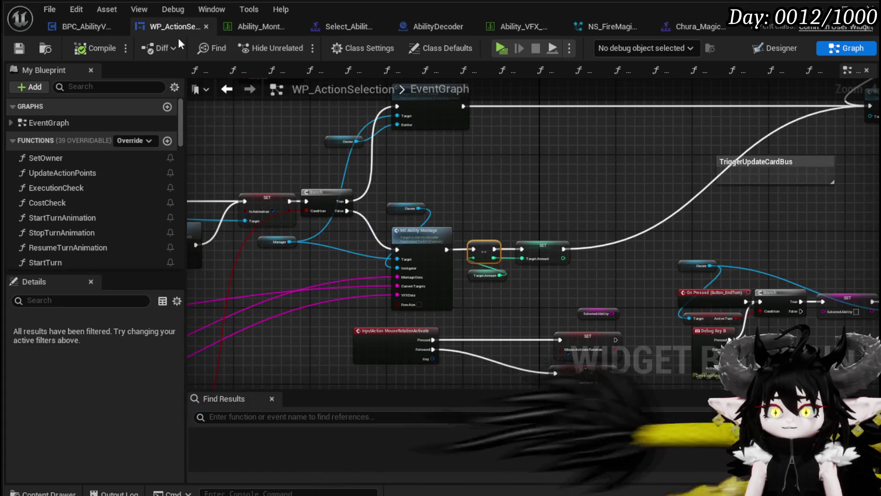
left_click_drag(502, 203, 739, 208)
type("SelectAbility")
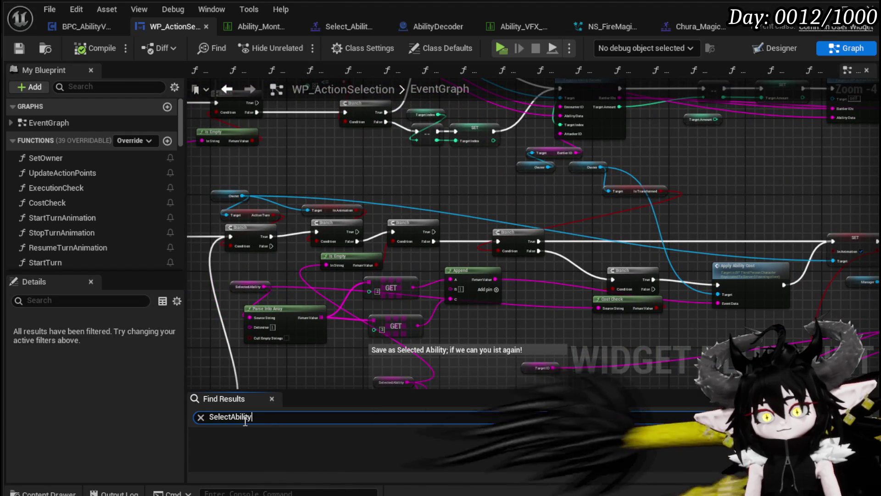
type("VFX")
key("Return")
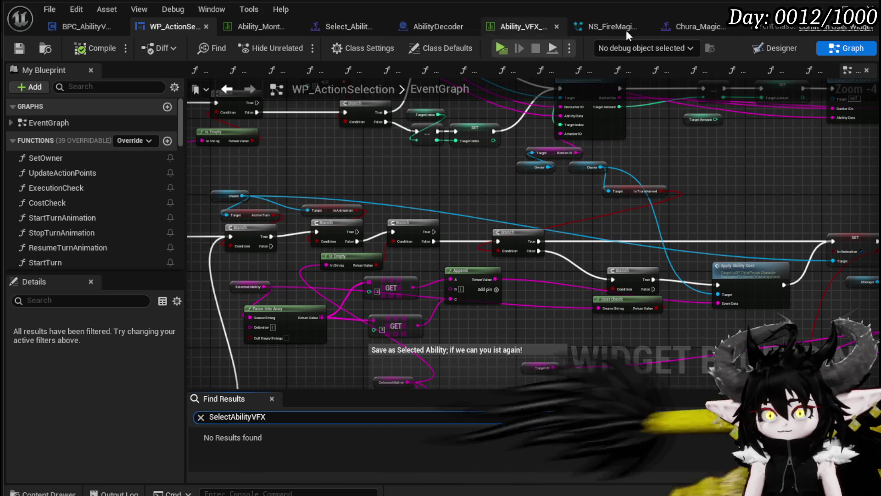
- Narrow the WP_ActionSelection search to SelectAbility and jump through its usages
left_click(81, 27)
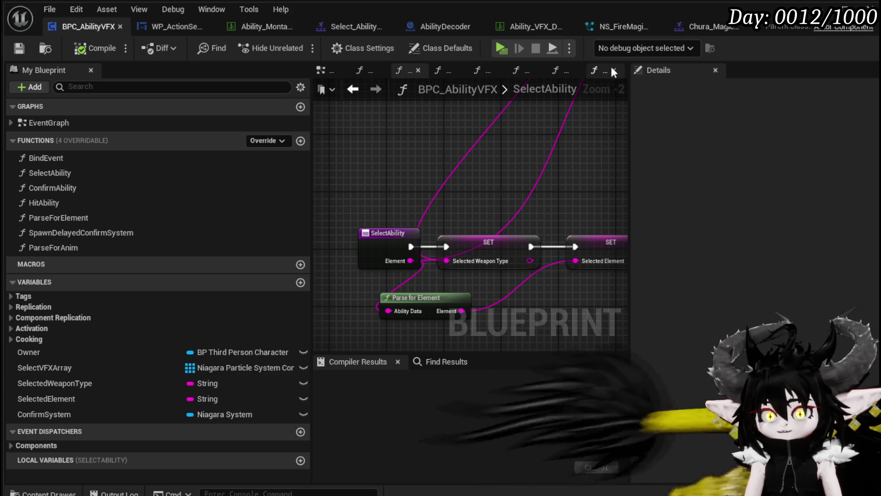
left_click(151, 25)
left_click(277, 416)
key("BackSpace")
key("BackSpace")
key("Return")
left_click(243, 448)
scroll(406, 314, "down", 2)
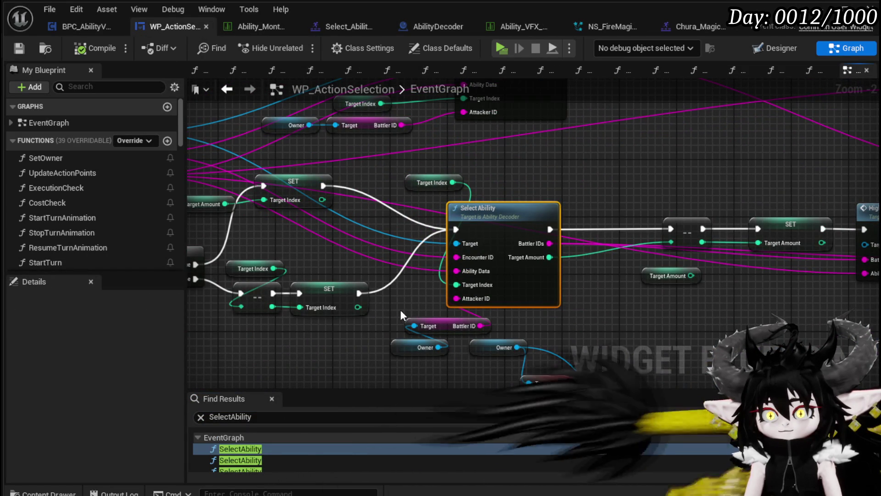
left_click(249, 459)
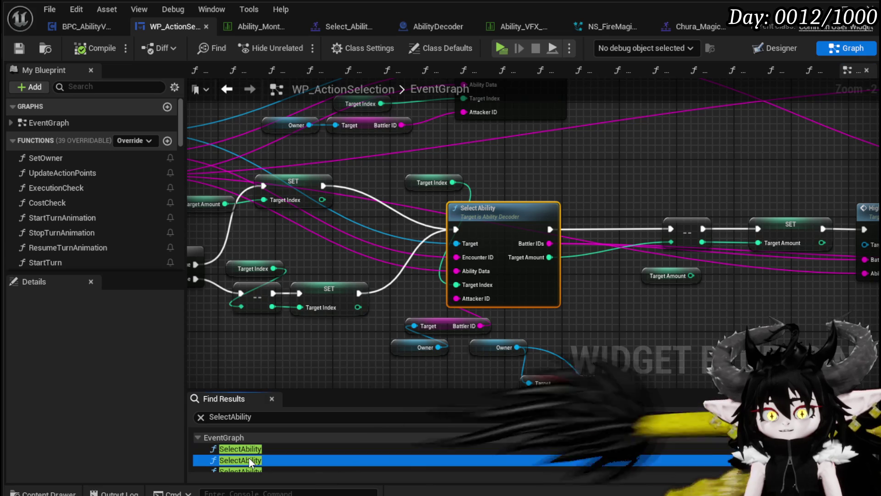
- Open AbilityDecoder's SelectAbility function and inspect its Get Targets call graph
double_click(503, 221)
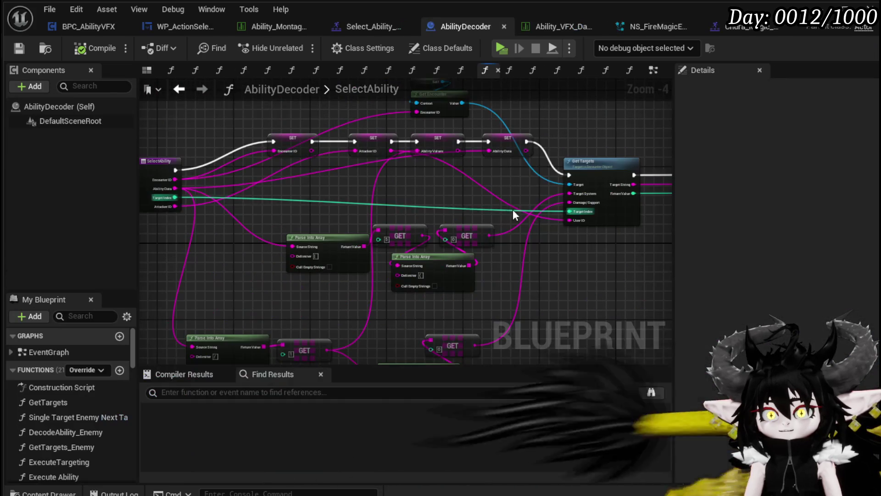
mouse_move(276, 247)
left_mouse_down()
mouse_move(443, 250)
mouse_move(402, 244)
left_mouse_up()
left_click(512, 205)
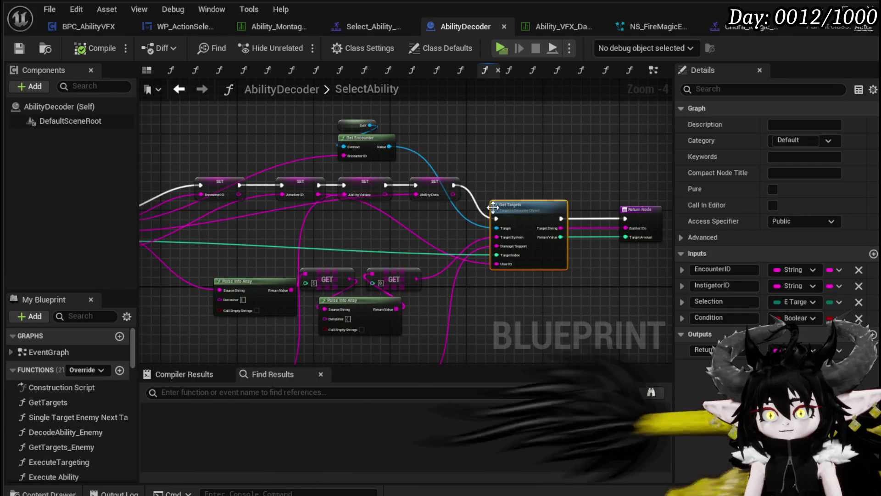
scroll(371, 215, "down", 1)
scroll(372, 215, "up", 4)
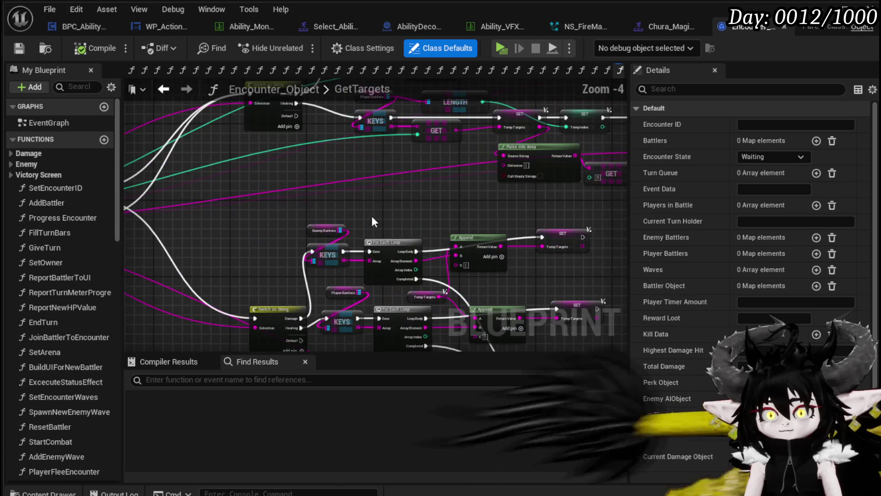
scroll(431, 209, "down", 2)
scroll(376, 214, "up", 3)
mouse_move(395, 233)
left_mouse_down()
mouse_move(335, 180)
mouse_move(332, 124)
left_mouse_up()
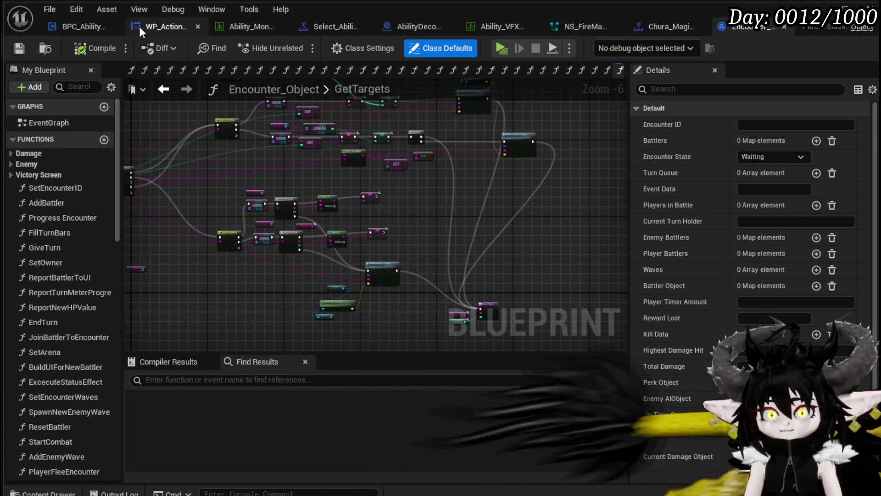
left_click(138, 26)
scroll(249, 453, "down", 2)
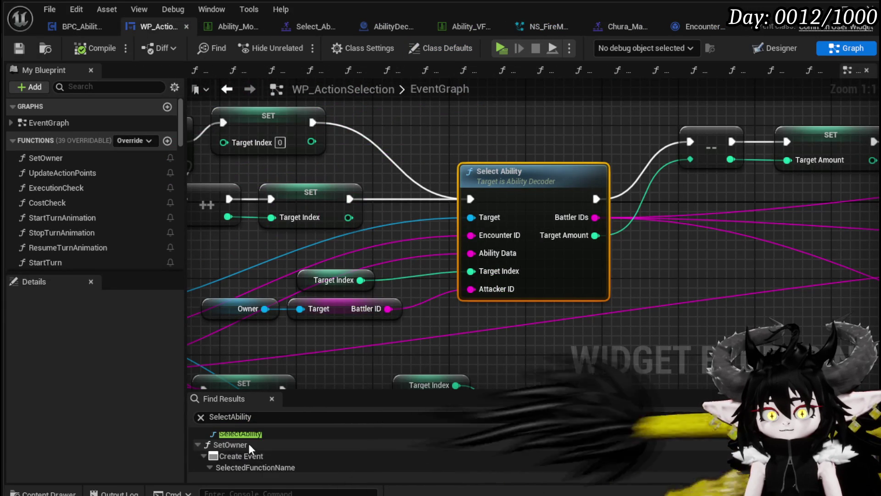
- Follow the SelectAbility results to SelectAbilityFromCard and its TriggerEphemeral caller
left_click(247, 450)
scroll(263, 454, "down", 3)
scroll(261, 453, "down", 3)
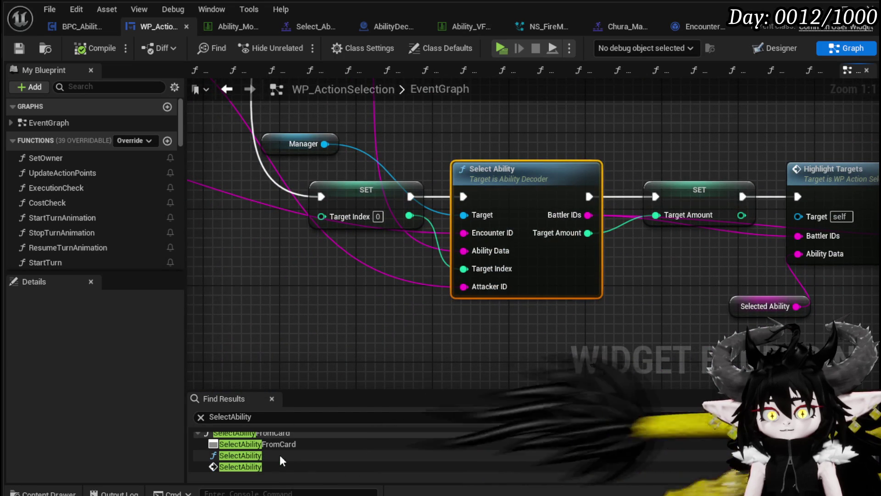
left_click(261, 453)
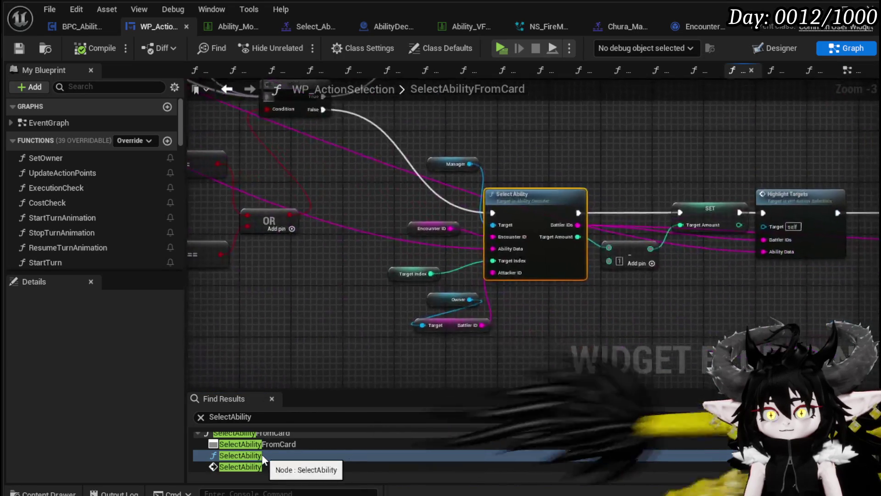
scroll(262, 454, "down", 2)
left_click(271, 467)
scroll(401, 324, "down", 3)
left_click_drag(401, 324, 824, 329)
scroll(65, 230, "down", 3)
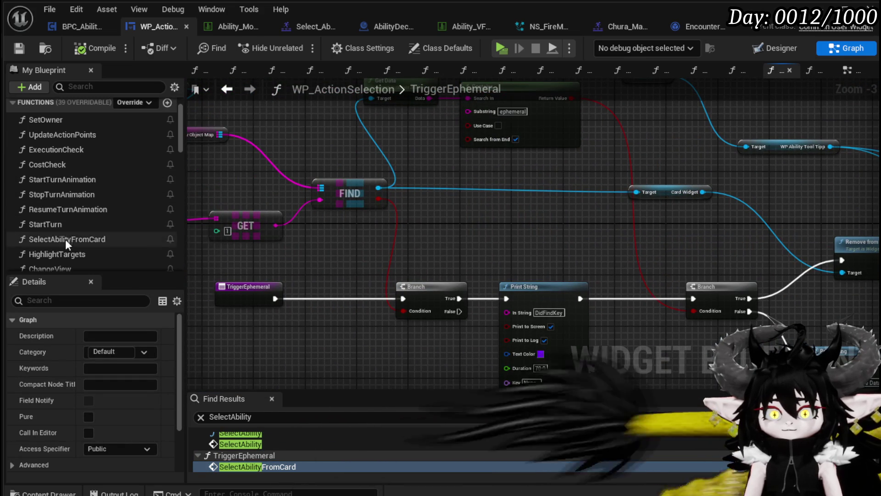
scroll(79, 238, "down", 3)
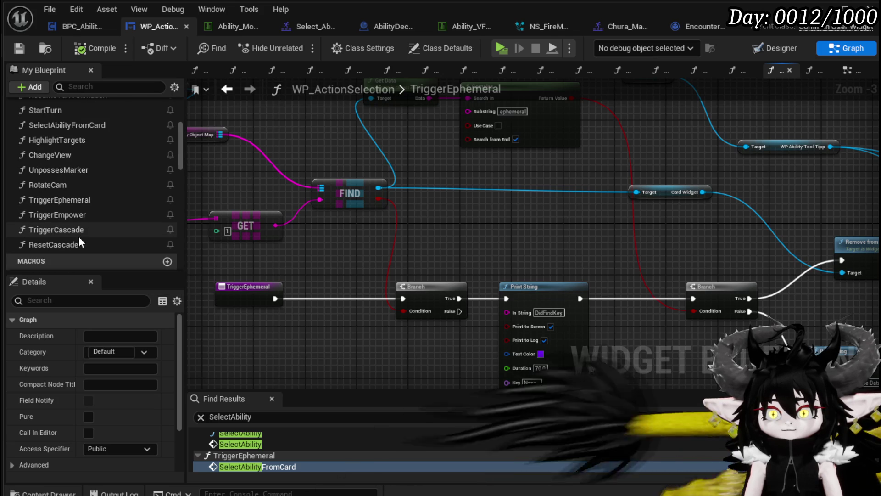
scroll(79, 240, "up", 1)
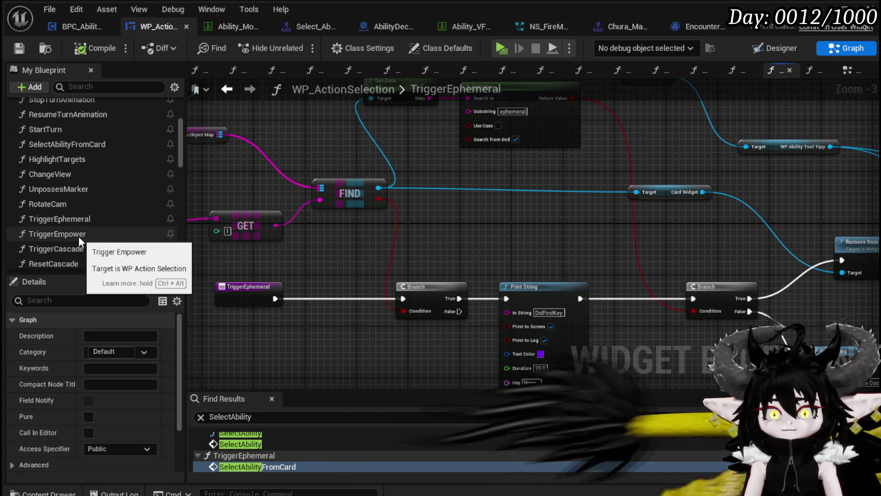
scroll(79, 236, "up", 1)
- Put a breakpoint on SelectAbilityFromCard's Select Ability node and minimize the Blueprint editor
double_click(64, 163)
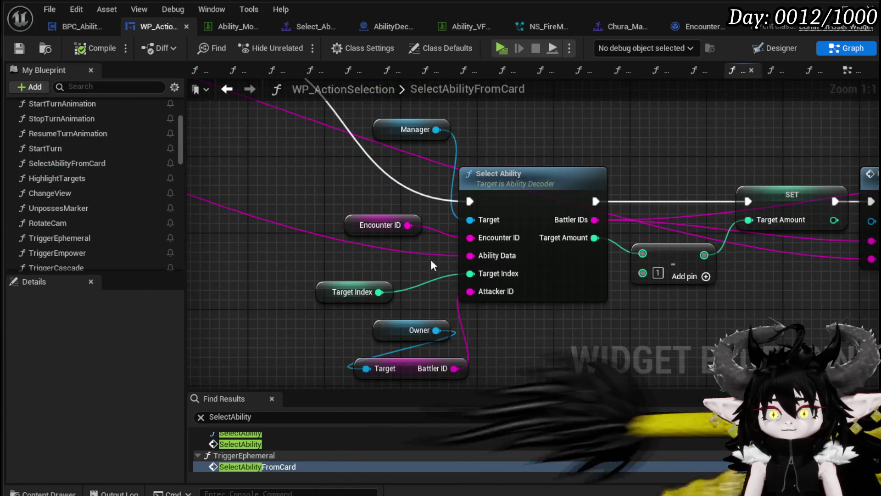
mouse_move(448, 195)
left_mouse_down()
mouse_move(551, 304)
mouse_move(415, 193)
mouse_move(406, 236)
mouse_move(330, 169)
mouse_move(377, 321)
mouse_move(486, 188)
mouse_move(692, 196)
mouse_move(432, 190)
left_mouse_up()
right_click(608, 230)
left_click(448, 236)
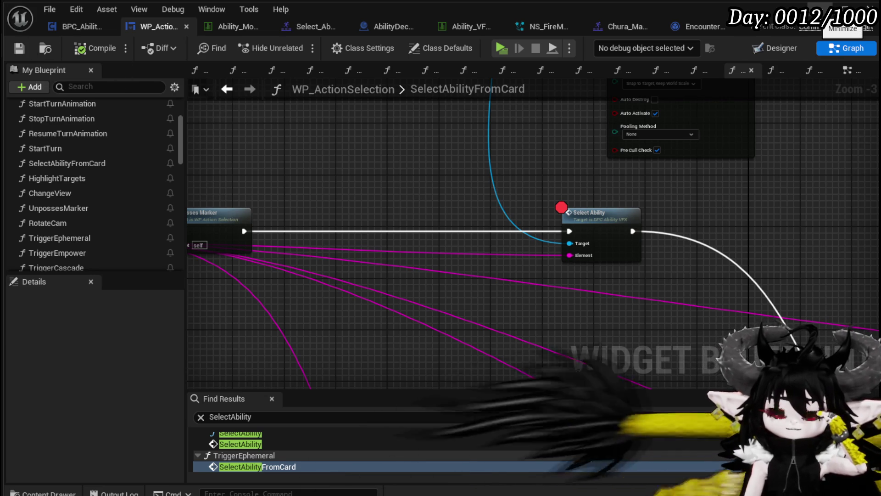
left_click(843, 9)
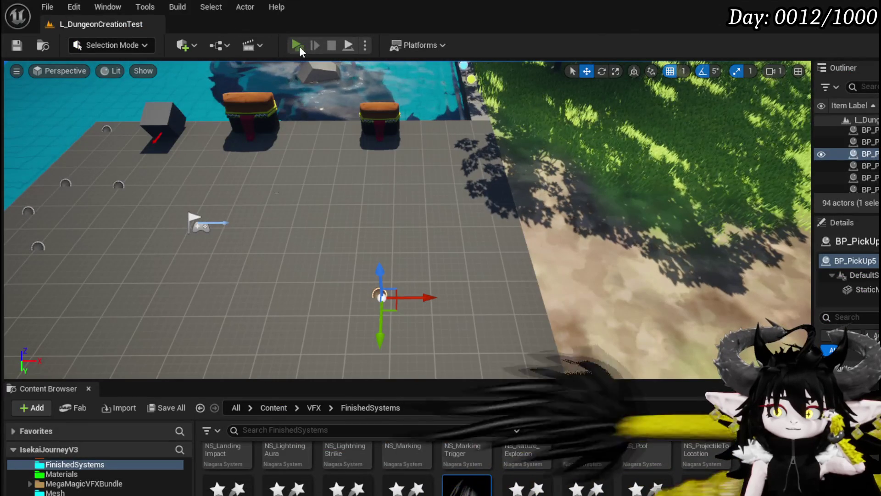
- Play-test, run toward the fire slime, and play a card to step into Select Ability
left_click(297, 45)
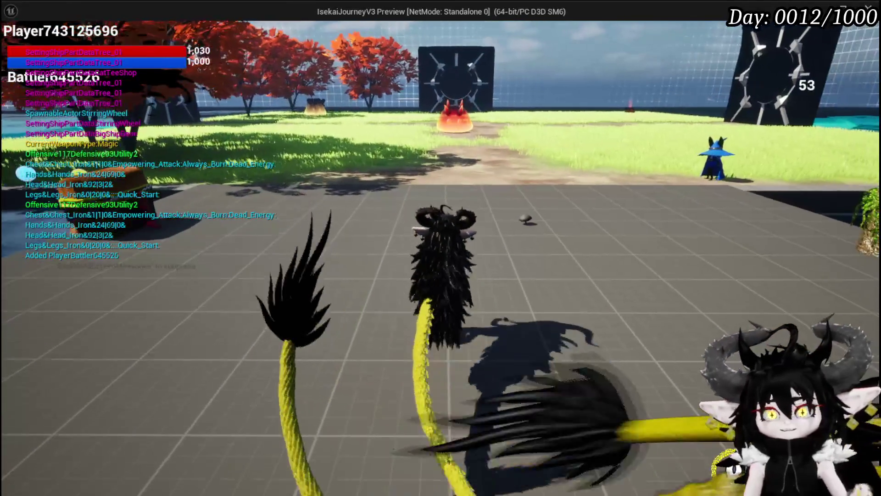
key("w")
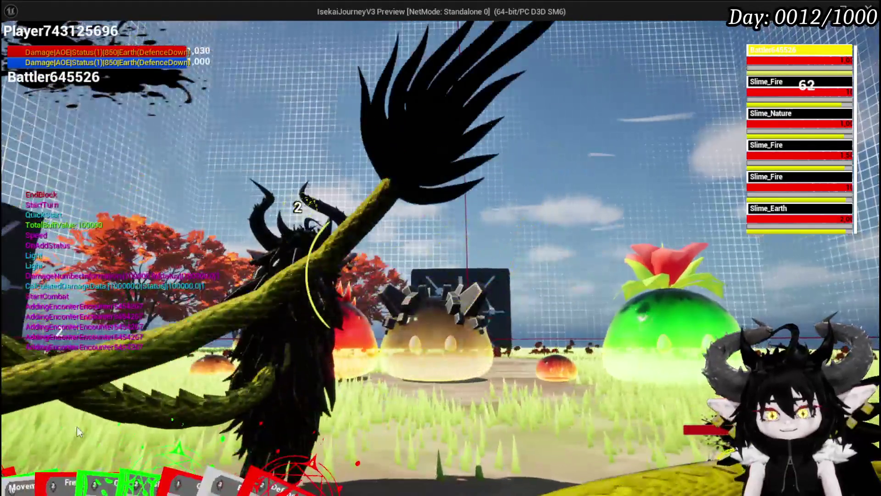
mouse_move(76, 426)
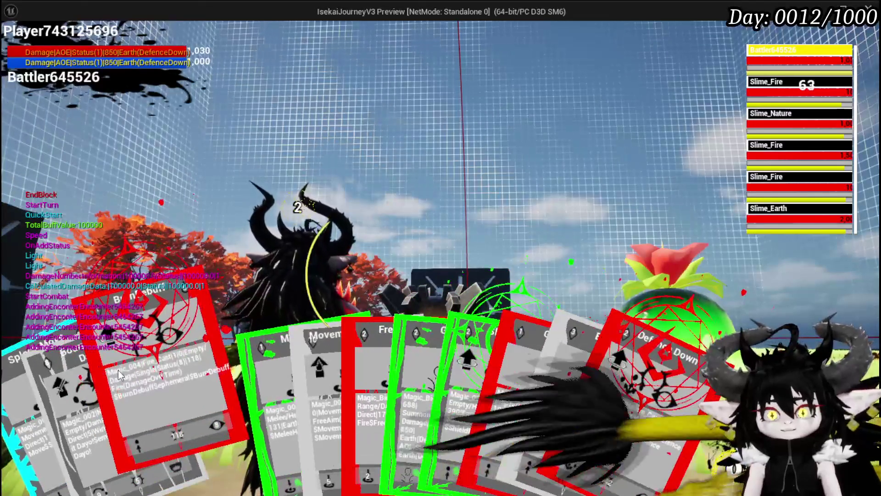
left_click(117, 370)
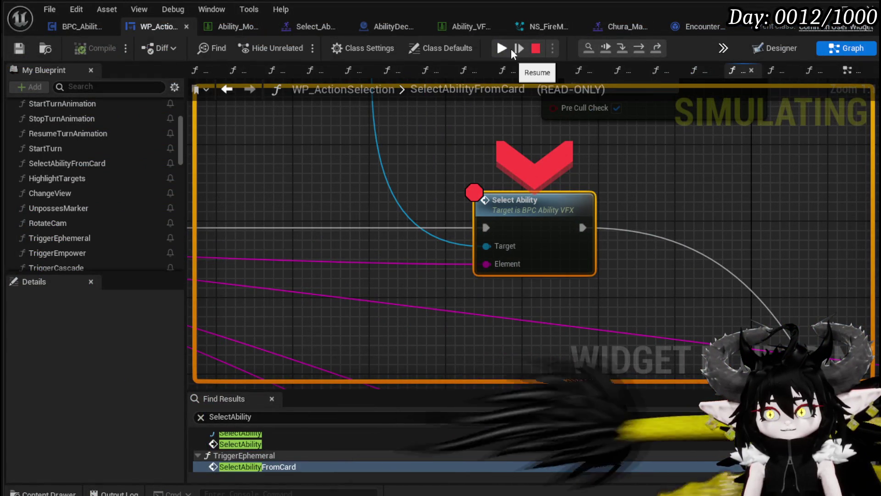
left_click(519, 48)
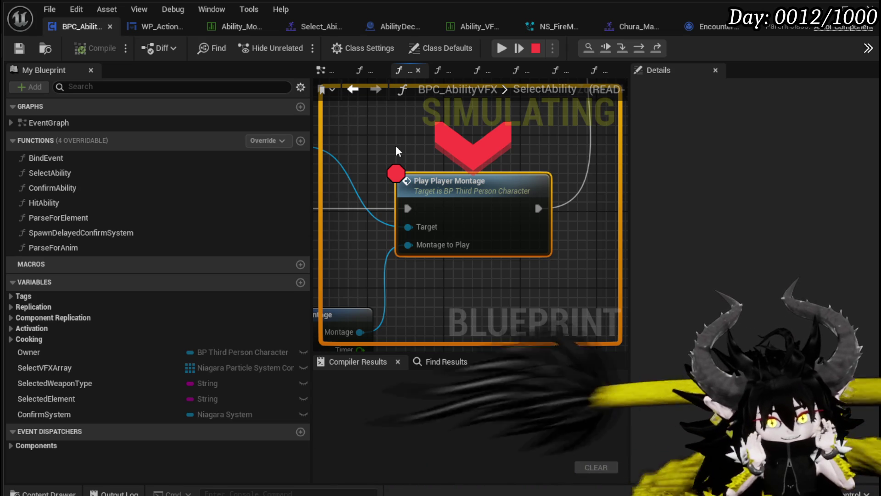
- Resume through the Play Player Montage breakpoint until the play-test finishes
left_click(497, 55)
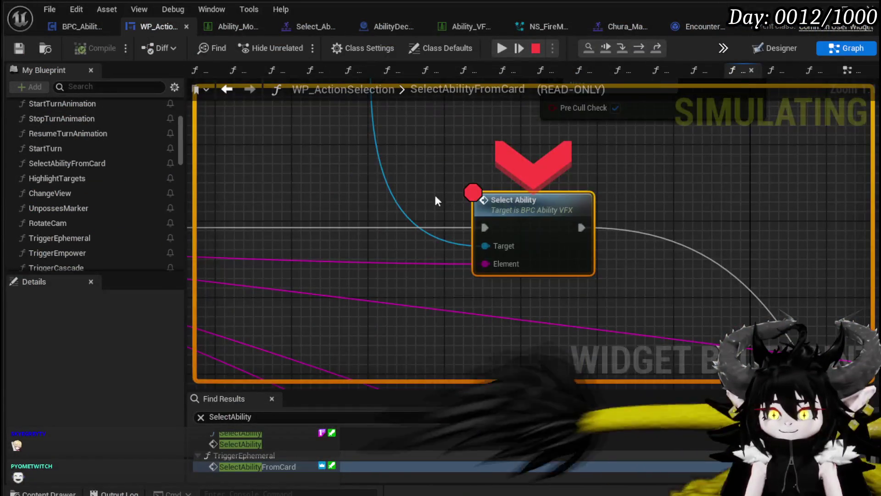
scroll(434, 193, "down", 5)
mouse_move(360, 171)
left_mouse_down()
mouse_move(559, 198)
mouse_move(459, 191)
left_mouse_up()
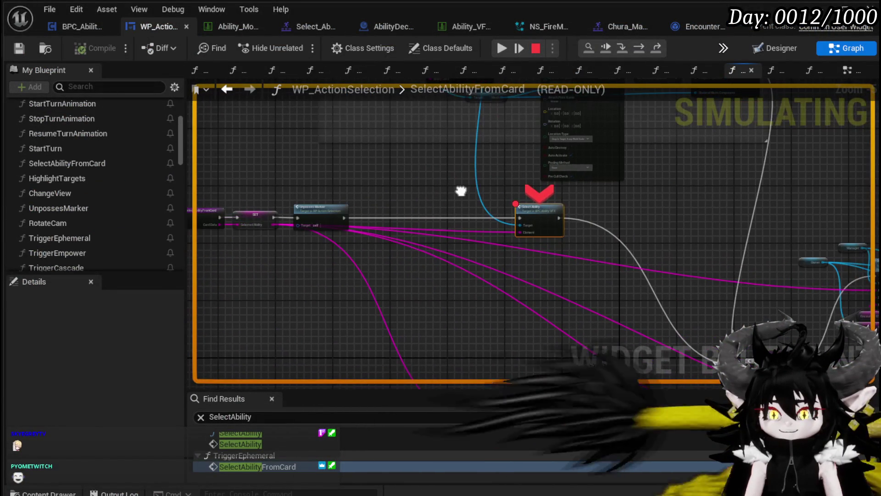
left_click(501, 44)
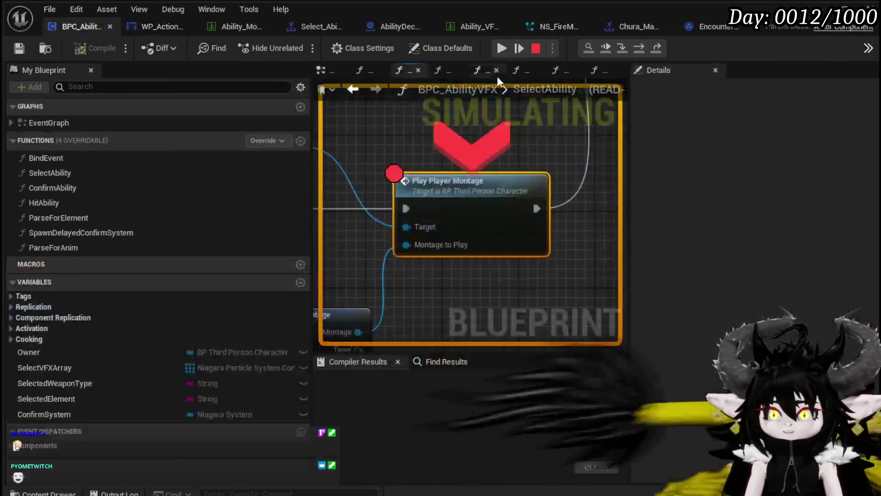
left_click(500, 49)
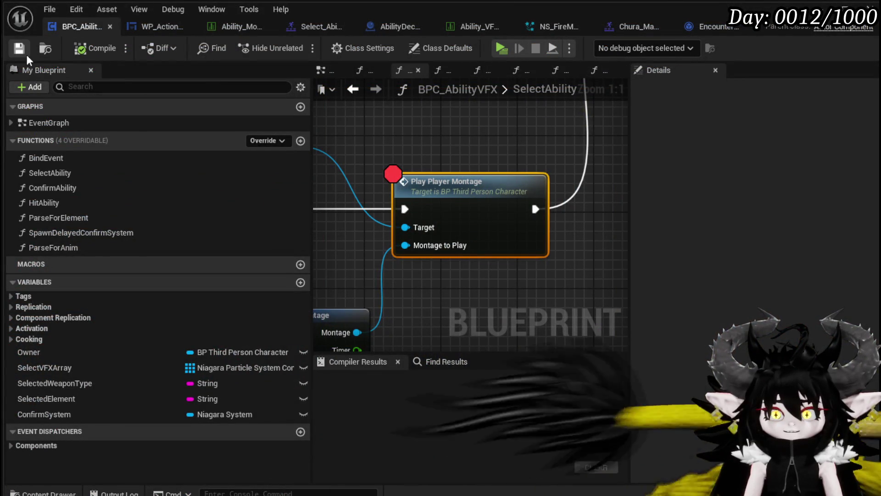
scroll(493, 124, "down", 3)
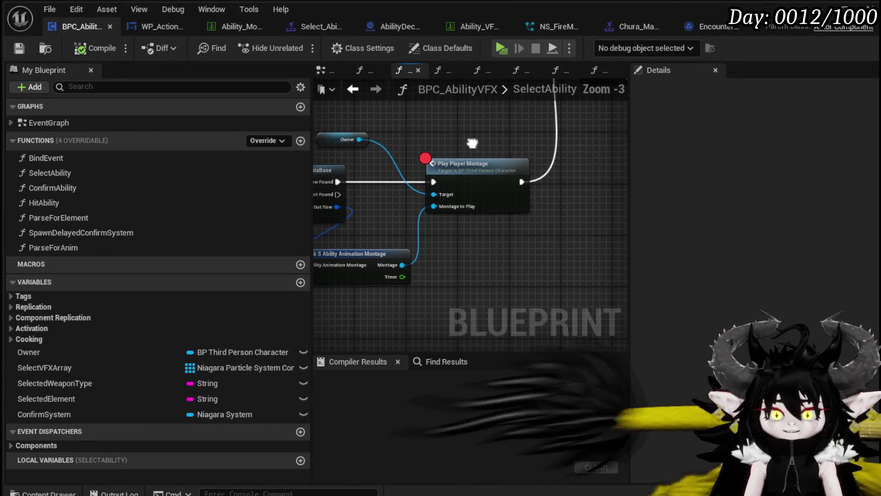
double_click(459, 164)
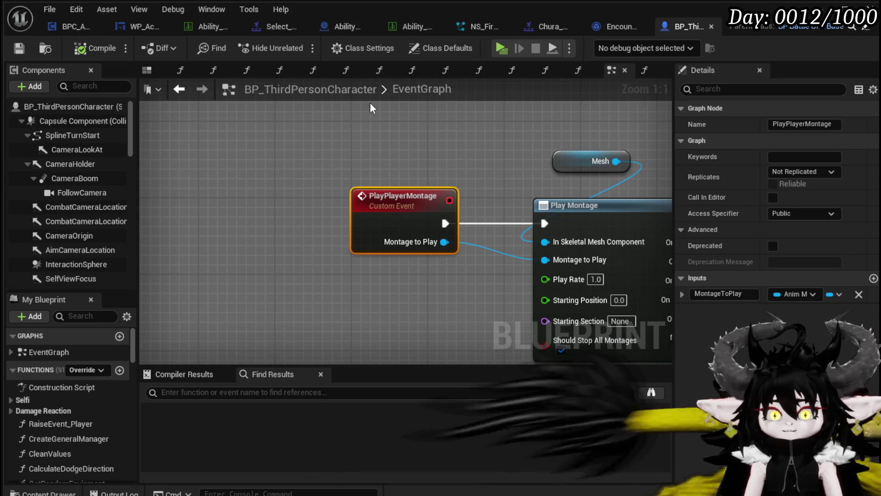
left_click(71, 26)
scroll(492, 167, "down", 4)
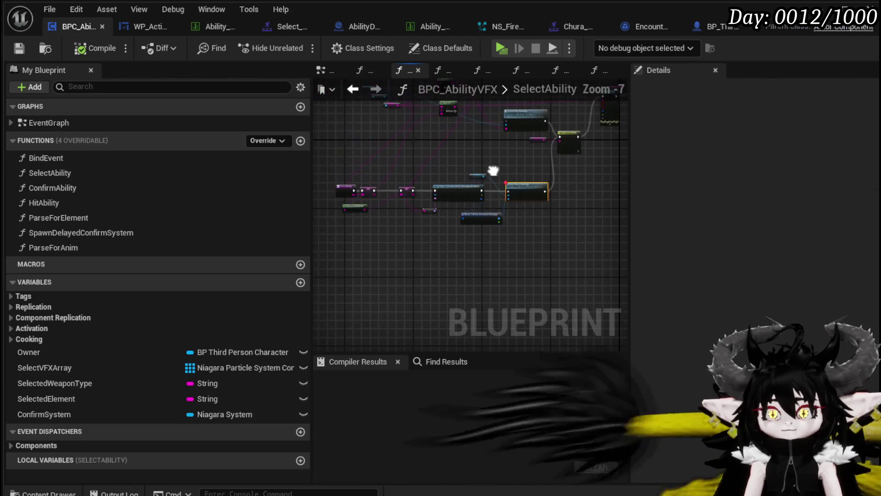
mouse_move(519, 192)
left_mouse_down()
mouse_move(438, 174)
mouse_move(493, 184)
left_mouse_up()
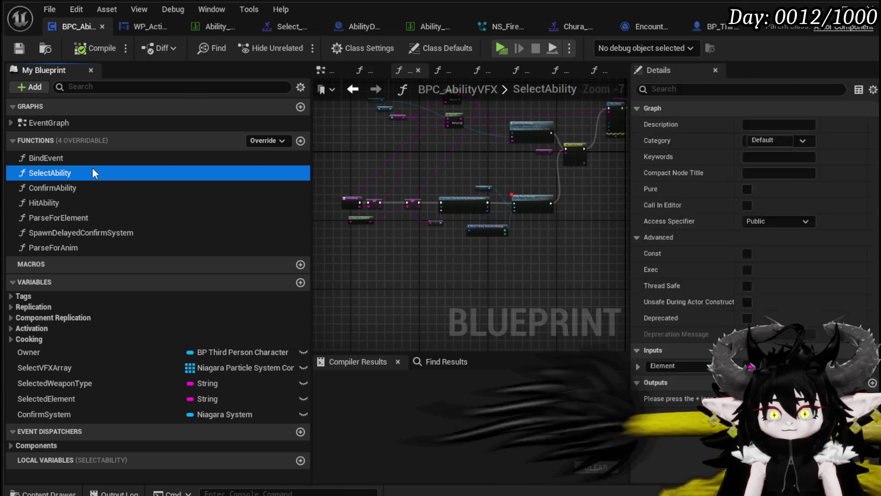
scroll(476, 199, "up", 4)
left_click_drag(567, 198, 591, 207)
scroll(590, 207, "down", 2)
left_click_drag(478, 173, 465, 252)
left_click_drag(495, 216, 415, 143)
scroll(428, 183, "up", 2)
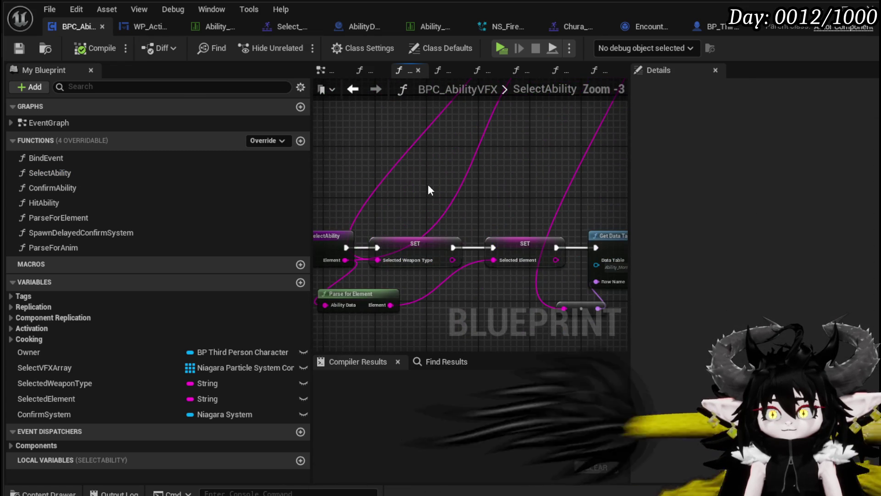
scroll(427, 184, "down", 1)
mouse_move(427, 191)
left_mouse_down()
mouse_move(318, 181)
mouse_move(360, 301)
mouse_move(468, 271)
mouse_move(537, 221)
left_mouse_up()
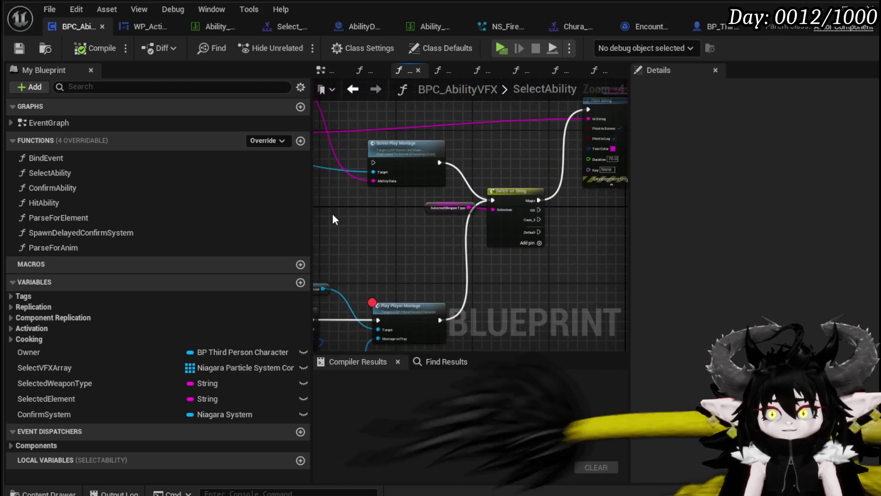
left_click_drag(511, 152, 344, 199)
mouse_move(546, 210)
left_mouse_down()
mouse_move(317, 216)
mouse_move(362, 229)
left_mouse_up()
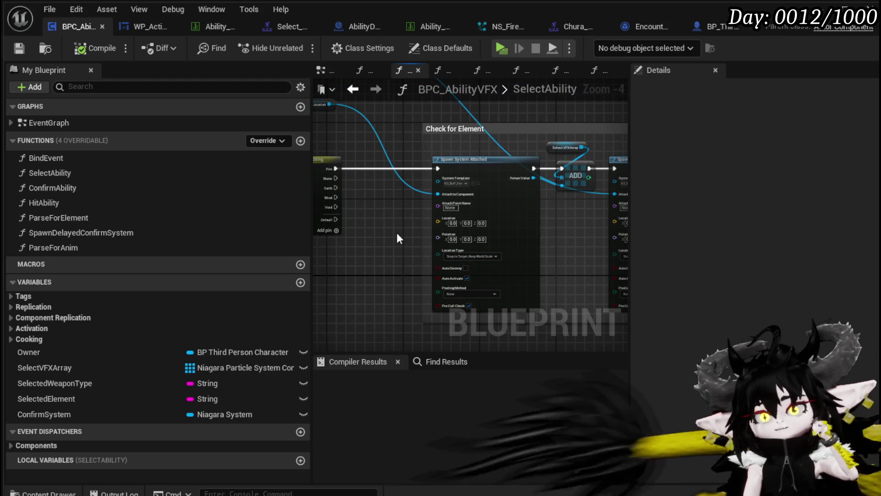
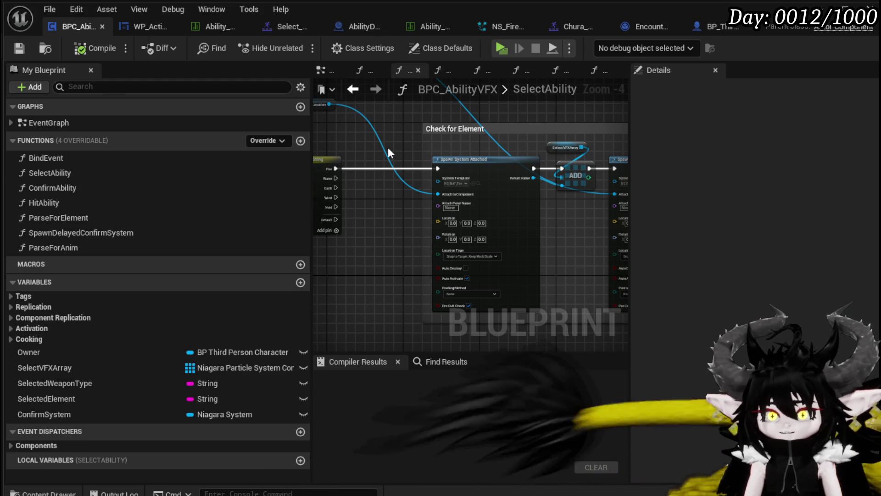
- Shift the SelectAbility node groups and entry node further left, then save the blueprint
scroll(445, 128, "down", 2)
left_click_drag(413, 170, 492, 183)
scroll(459, 198, "up", 3)
left_click_drag(433, 211, 498, 150)
scroll(498, 150, "down", 4)
left_click_drag(374, 253, 488, 167)
mouse_move(419, 260)
left_mouse_down()
mouse_move(405, 271)
mouse_move(500, 143)
left_mouse_up()
scroll(500, 143, "up", 4)
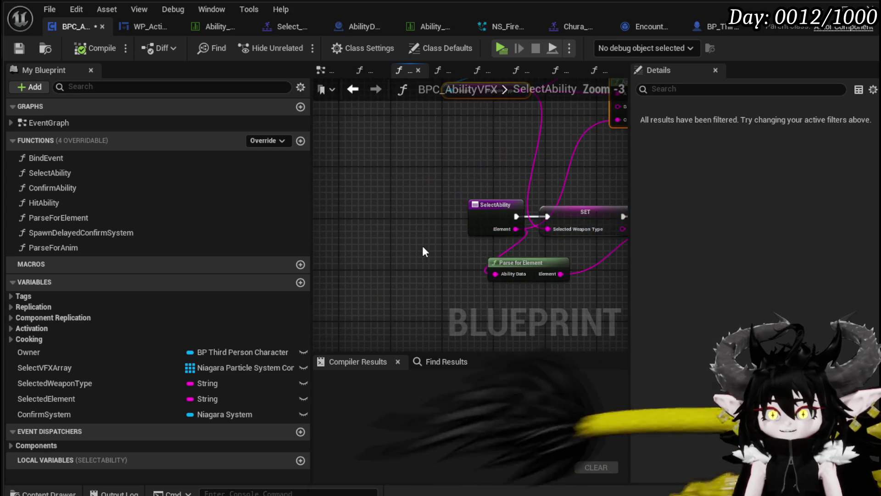
left_click_drag(454, 211, 371, 216)
left_click(431, 193)
key("ctrl+s")
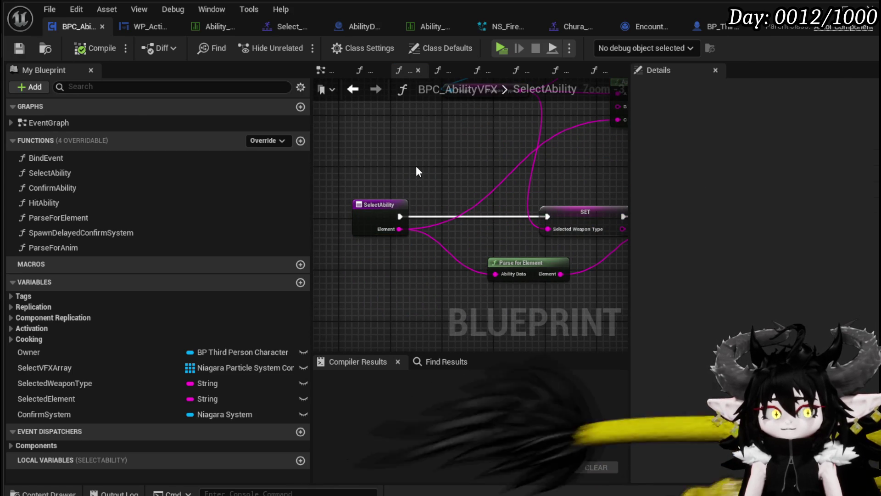
- Widen the graph area and open WP_ActionSelection's TriggerEphemeral graph to view Select Ability from Card
scroll(416, 171, "down", 2)
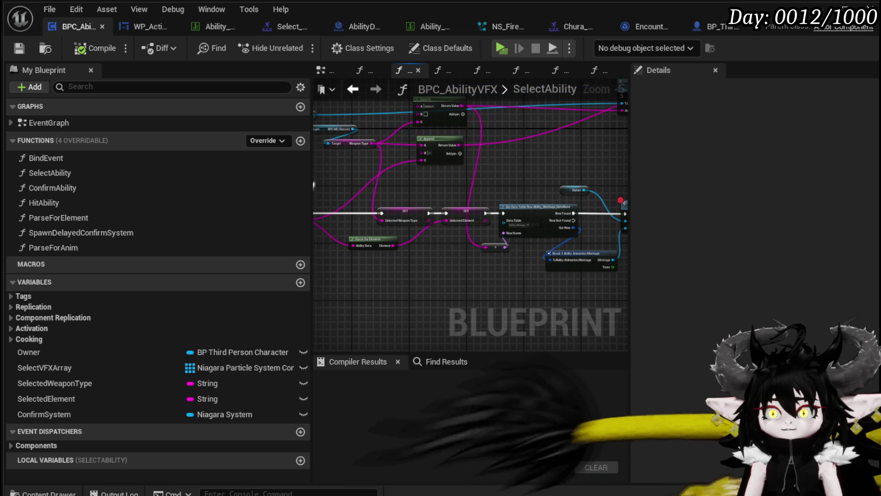
left_click_drag(311, 191, 139, 195)
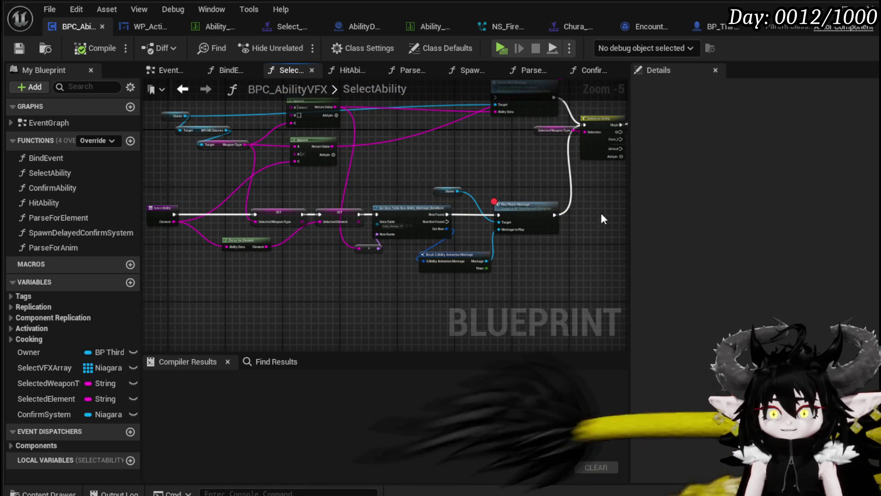
left_click_drag(631, 214, 725, 216)
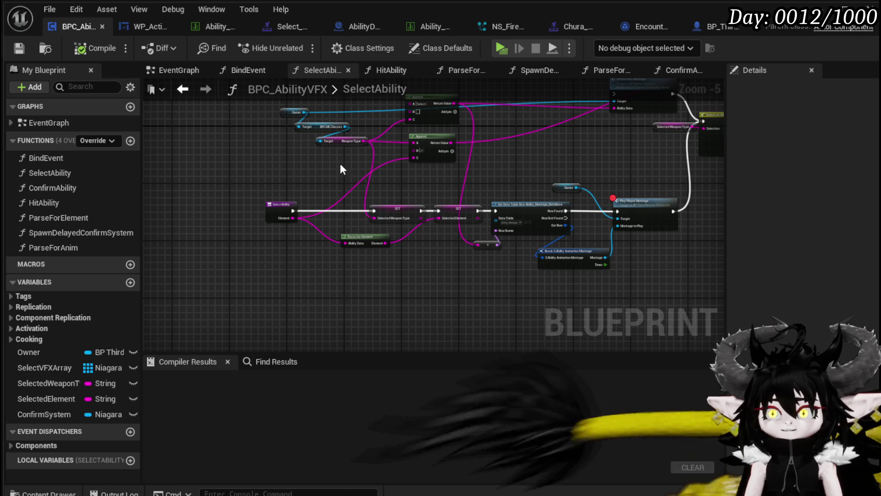
left_click(126, 27)
double_click(101, 236)
mouse_move(578, 232)
left_mouse_down()
mouse_move(473, 191)
mouse_move(187, 183)
left_mouse_up()
left_click_drag(523, 164, 451, 163)
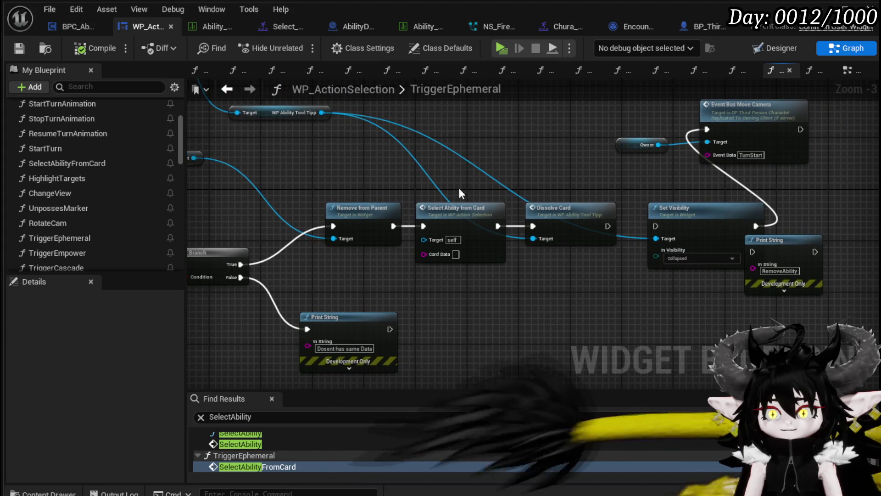
- Inspect the SelectAbilityFromCard function from its call node, then go back to BPC_AbilityVFX
double_click(458, 207)
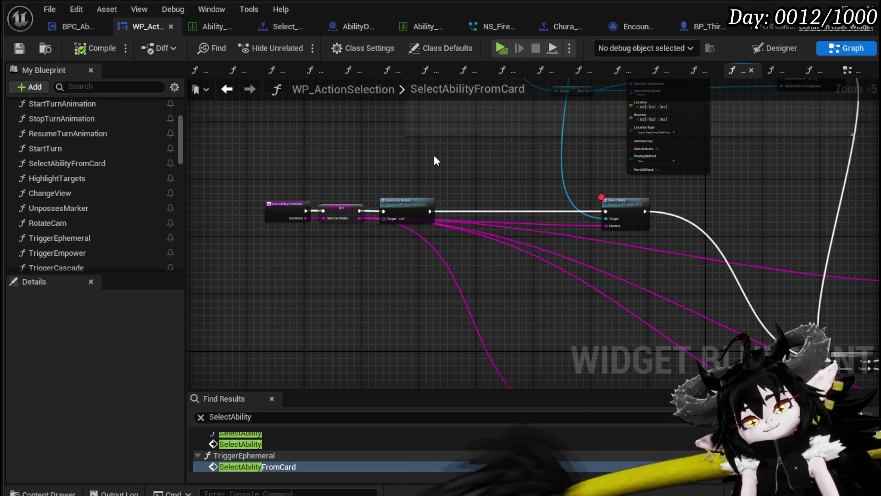
scroll(522, 162, "up", 3)
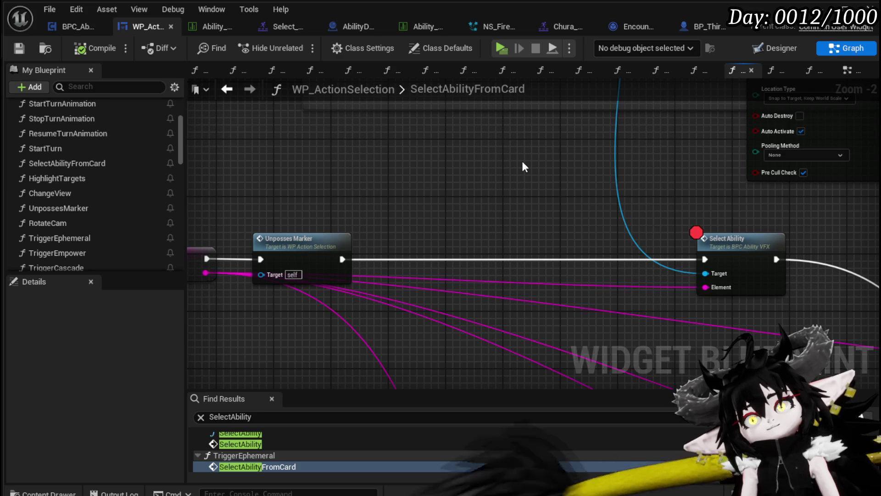
scroll(523, 162, "down", 1)
mouse_move(522, 160)
left_mouse_down()
mouse_move(376, 261)
mouse_move(426, 207)
left_mouse_up()
scroll(392, 227, "down", 3)
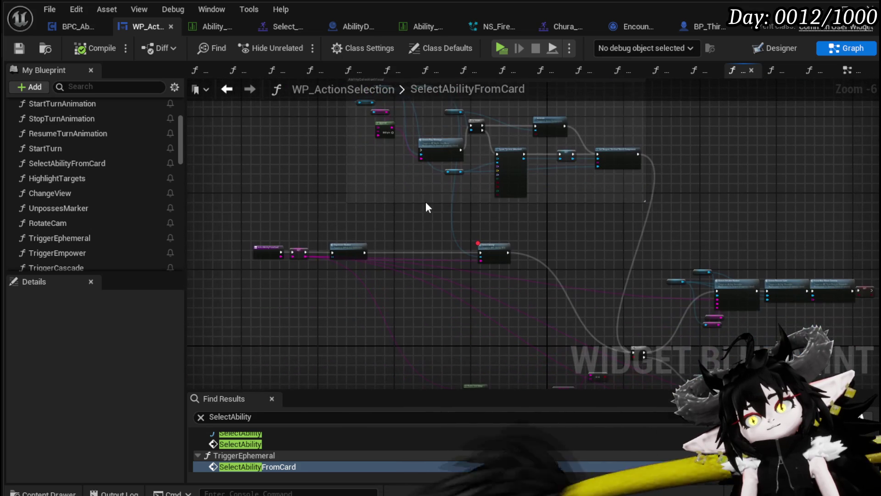
left_click(76, 27)
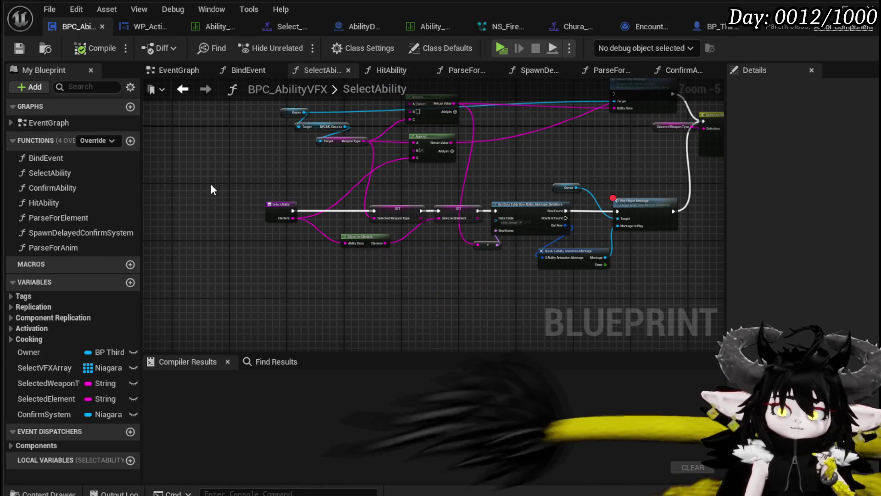
- Add a Branch after the SelectAbility entry with its Condition promoted to an AbilitySelected Boolean
double_click(90, 176)
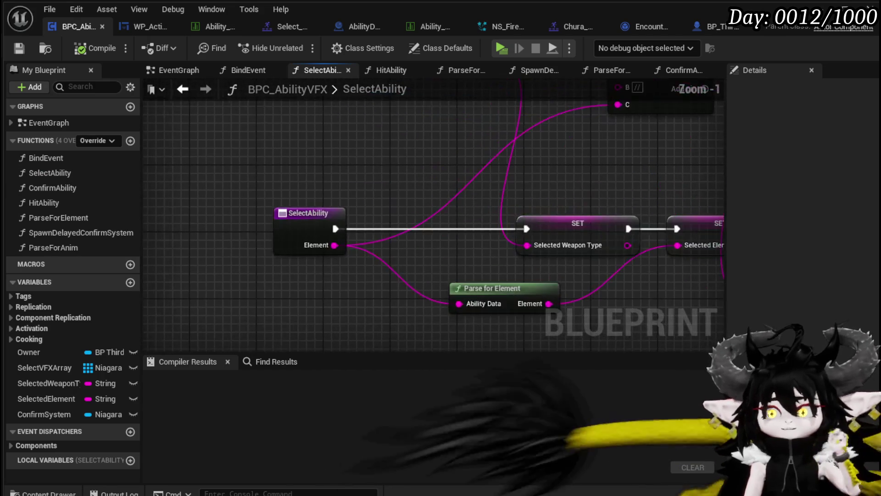
left_click(287, 166)
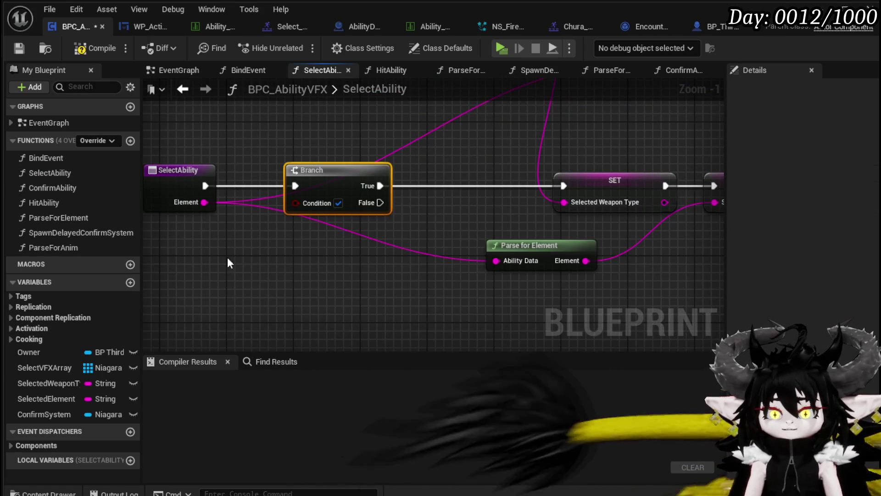
left_click_drag(228, 257, 346, 243)
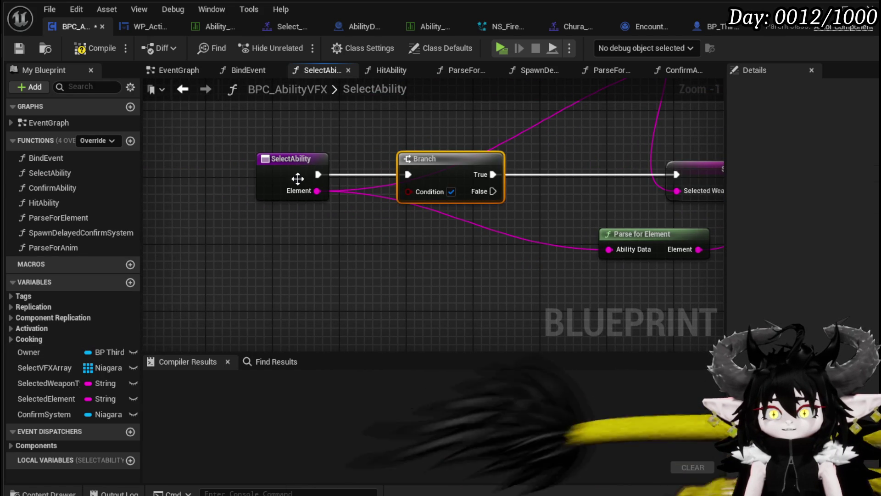
right_click(409, 191)
left_click(455, 233)
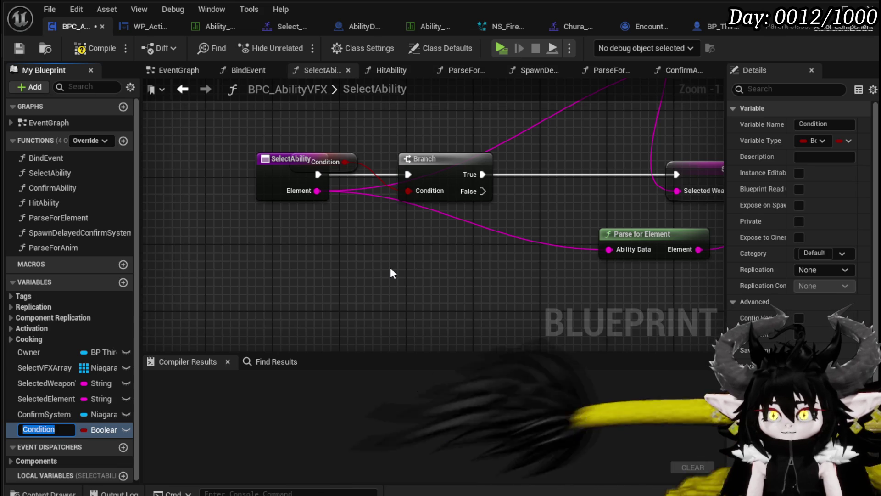
type("Abi")
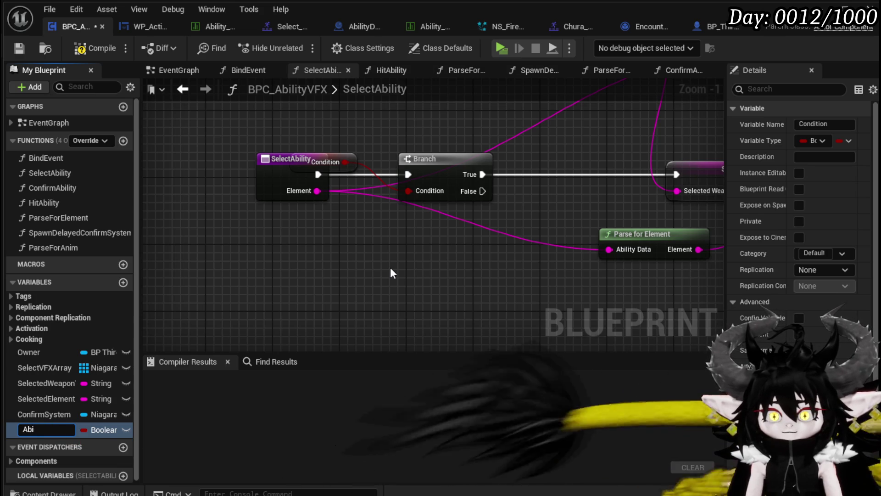
type("litySelected")
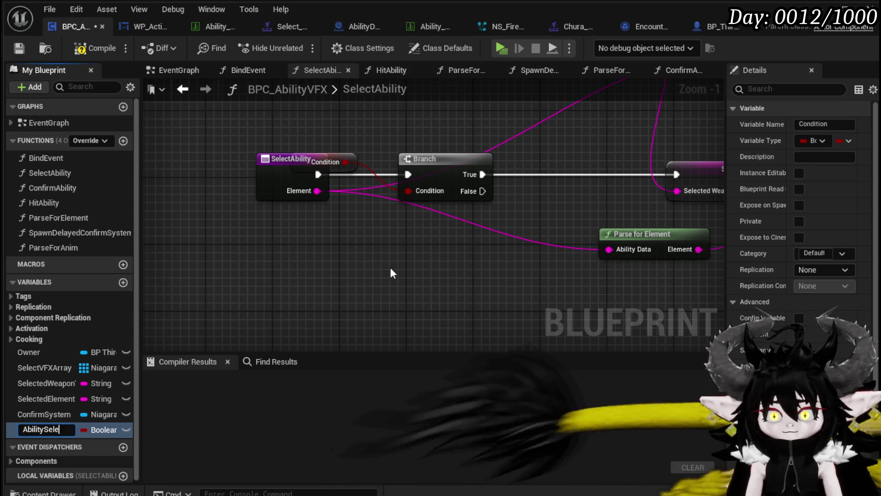
key("Return")
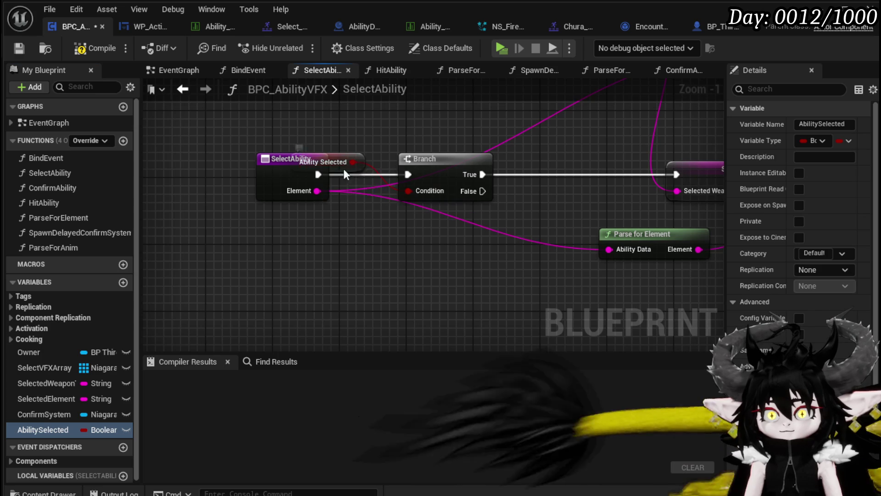
left_click_drag(344, 167, 321, 229)
left_click_drag(480, 182, 422, 182)
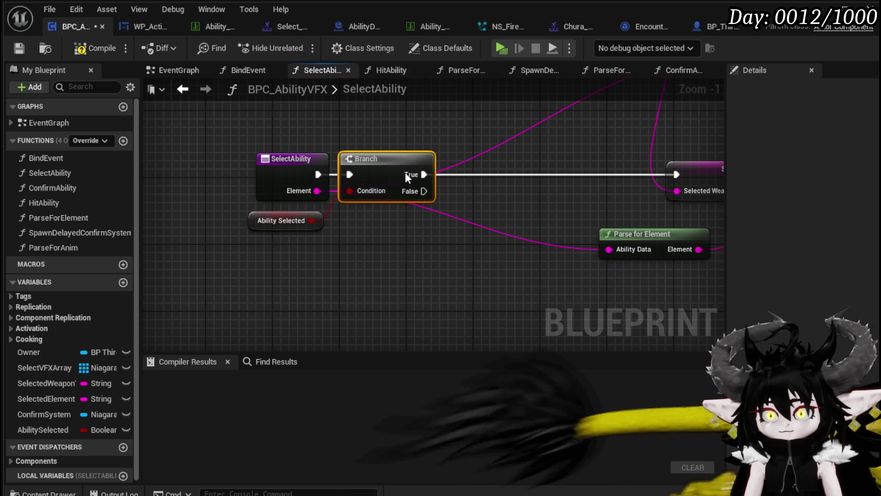
- Set AbilitySelected to true on the Branch's False path, tidy the nodes, and compile
mouse_move(43, 429)
left_mouse_down()
mouse_move(310, 334)
mouse_move(480, 205)
left_mouse_up()
left_click(519, 227)
left_click_drag(424, 191, 488, 190)
left_click_drag(559, 191, 676, 173)
left_click(530, 208)
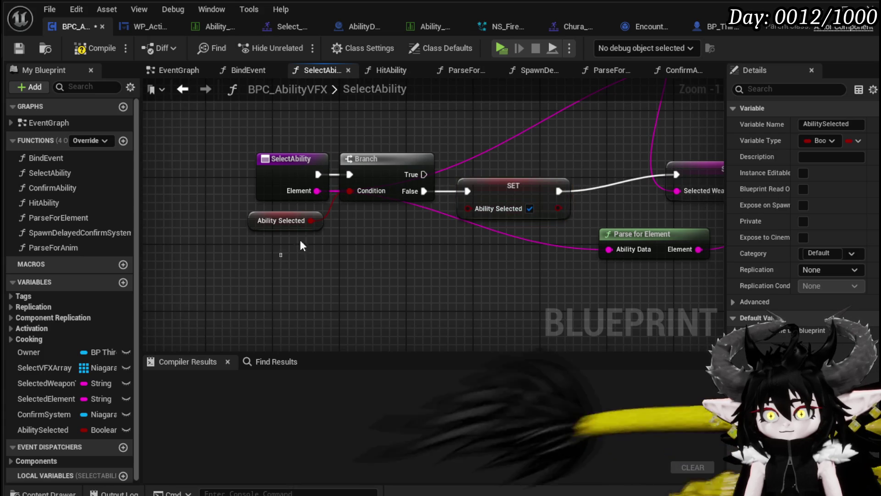
left_click_drag(583, 225, 248, 149)
left_click_drag(518, 191, 535, 174)
left_click(419, 110)
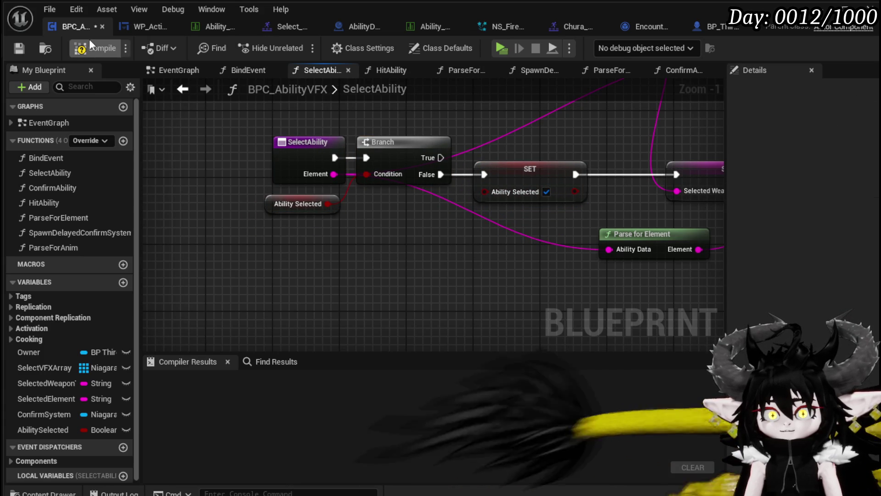
left_click(18, 47)
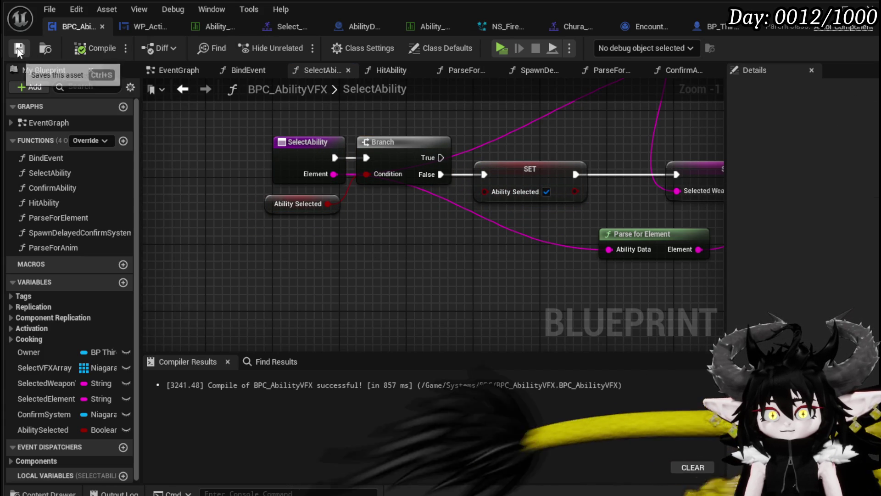
left_click_drag(312, 138, 245, 138)
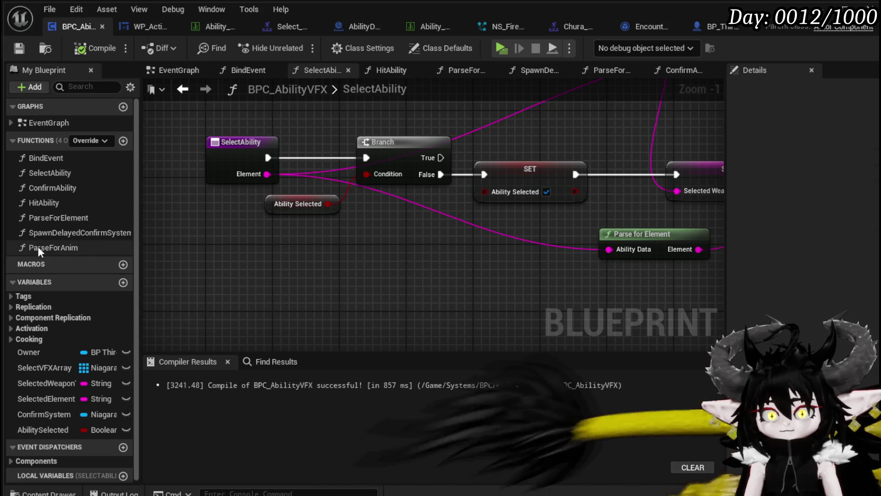
- Review the ConfirmAbility function graph around its entry node
double_click(64, 190)
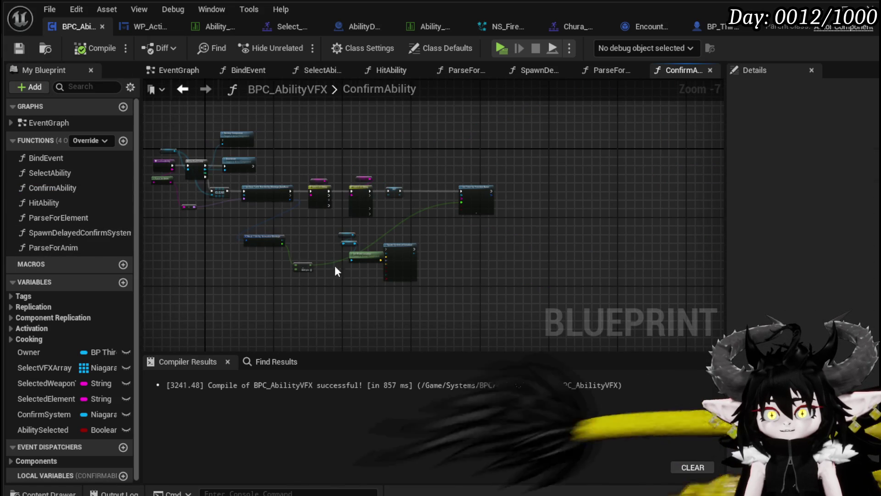
scroll(315, 220, "up", 3)
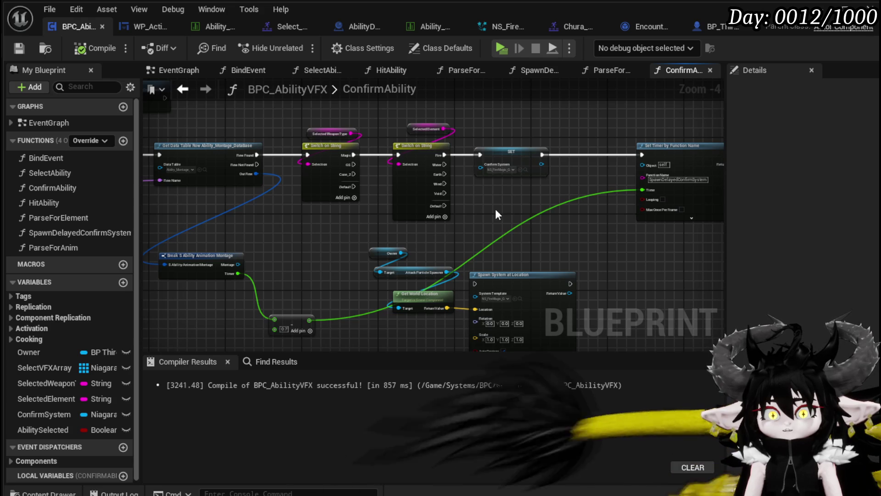
left_click_drag(331, 219, 630, 284)
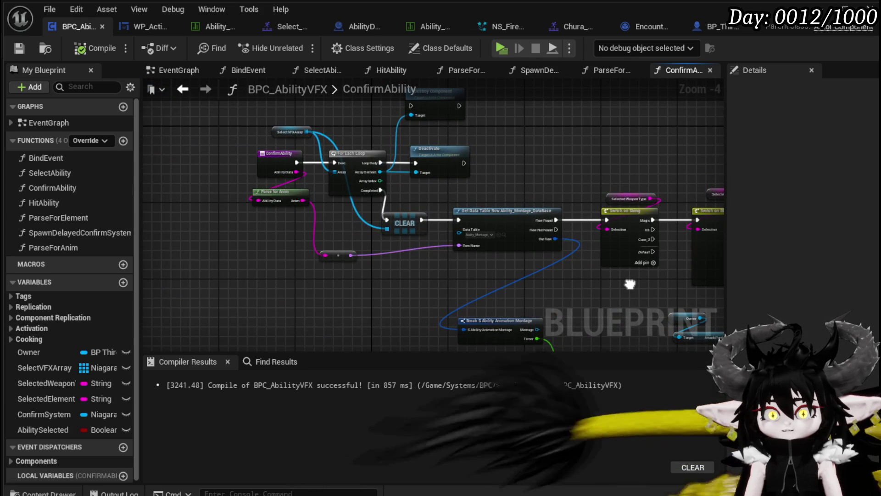
- In HitAbility, set AbilitySelected to false right after the entry, then recompile
double_click(72, 202)
mouse_move(42, 430)
left_mouse_down()
mouse_move(397, 194)
mouse_move(422, 191)
left_mouse_up()
left_click(431, 222)
left_click_drag(367, 193, 398, 193)
left_click(406, 140)
left_click(92, 47)
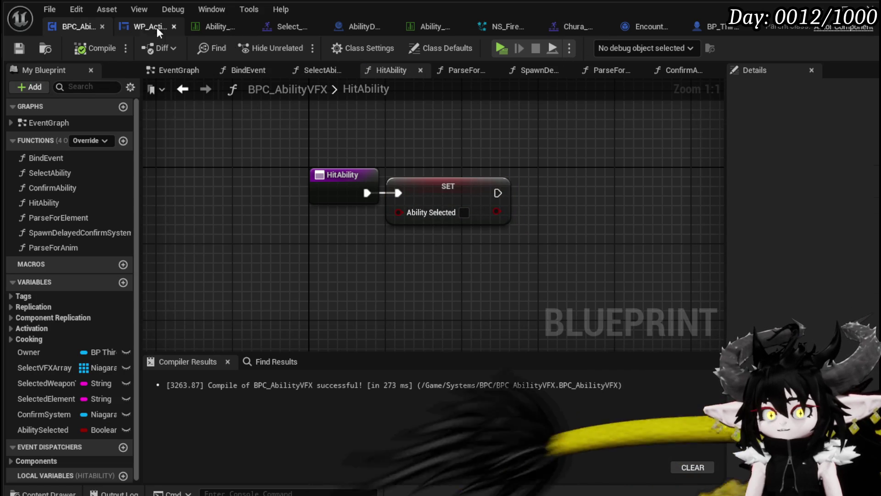
- Switch to the AbilityDecoder blueprint's EventGraph and look around it
left_click(354, 29)
scroll(539, 124, "down", 5)
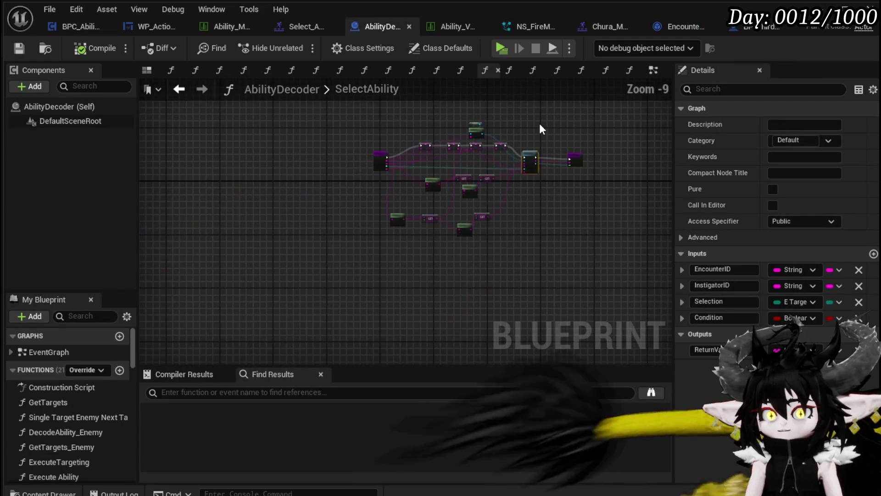
scroll(505, 115, "up", 4)
left_click(652, 70)
scroll(408, 180, "down", 5)
mouse_move(325, 177)
left_mouse_down()
mouse_move(393, 213)
mouse_move(236, 167)
mouse_move(370, 236)
mouse_move(459, 151)
mouse_move(249, 221)
mouse_move(179, 291)
mouse_move(143, 186)
left_mouse_up()
scroll(524, 181, "up", 6)
- Jump to the Server Ability Damage Sequence event and view its Create Event and Set Timer by Event nodes
mouse_move(572, 183)
left_mouse_down()
mouse_move(537, 225)
mouse_move(174, 194)
left_mouse_up()
double_click(476, 252)
scroll(499, 248, "down", 3)
scroll(440, 212, "up", 4)
left_click_drag(440, 211, 202, 250)
mouse_move(313, 273)
left_mouse_down()
mouse_move(291, 285)
mouse_move(538, 248)
left_mouse_up()
scroll(372, 243, "down", 3)
scroll(417, 242, "up", 3)
- Position the Get Current Turn Holder node beside the loop and select it
left_click_drag(335, 179, 393, 275)
mouse_move(266, 260)
left_mouse_down()
mouse_move(333, 246)
mouse_move(479, 316)
mouse_move(308, 345)
mouse_move(351, 326)
mouse_move(308, 332)
left_mouse_up()
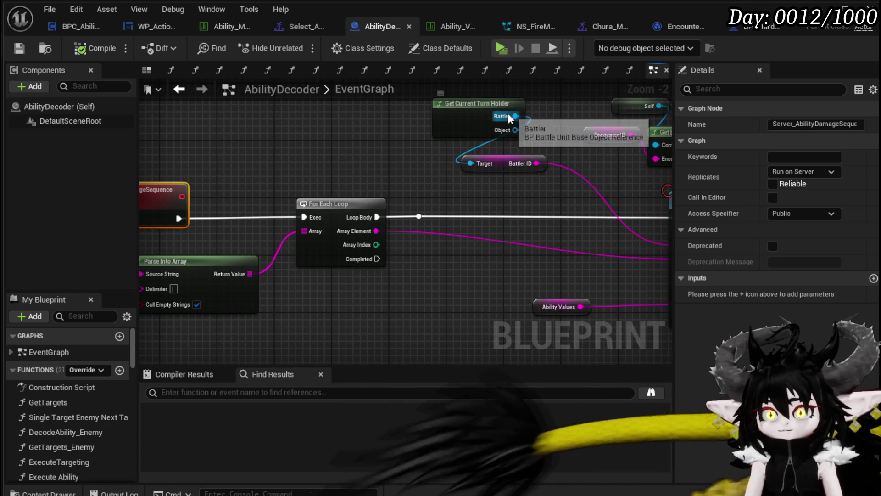
left_click_drag(456, 116, 419, 137)
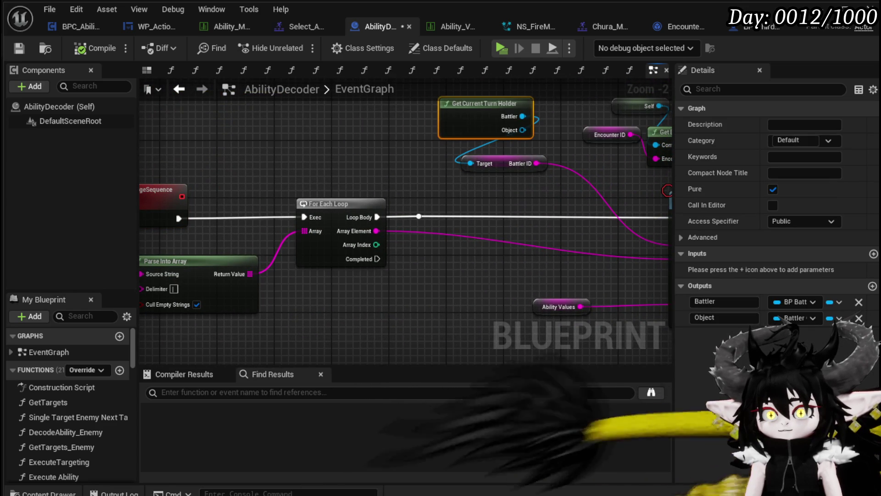
left_click_drag(387, 190, 453, 118)
left_click(256, 267)
left_click_drag(385, 290, 419, 305)
left_click(340, 294)
- Cast the Battler output to BP_ThirdPersonCharacter, triggered by the loop's Completed pin
left_click_drag(340, 294, 266, 193)
left_click_drag(312, 209, 363, 220)
type("cast to thir")
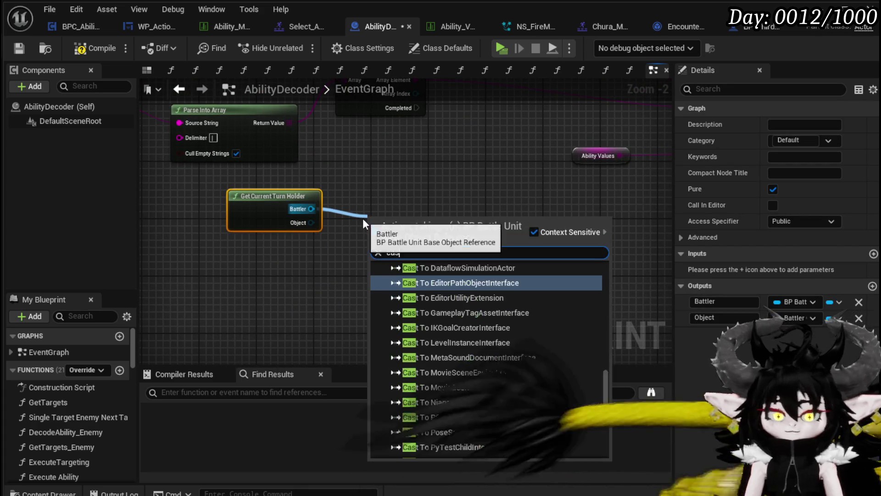
key("Return")
mouse_move(417, 108)
left_mouse_down()
mouse_move(354, 244)
mouse_move(372, 230)
mouse_move(431, 227)
mouse_move(374, 206)
left_mouse_up()
left_click_drag(321, 241, 431, 124)
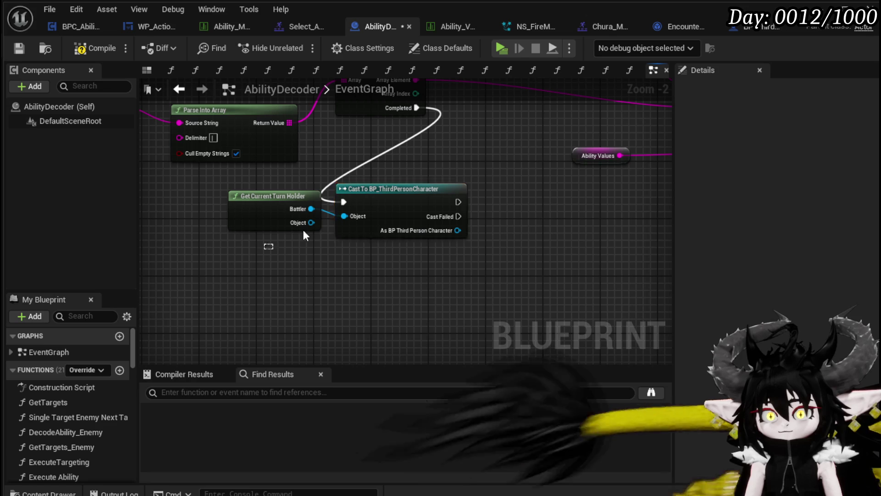
left_click_drag(380, 199, 323, 249)
- From the cast, get BPC Ability VFX and set its Ability Selected to false on success
left_click_drag(399, 281, 301, 315)
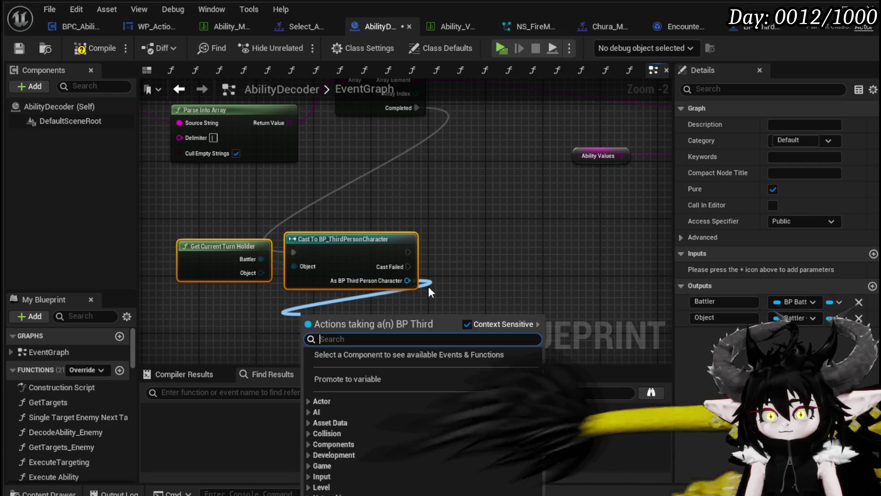
type("ability ")
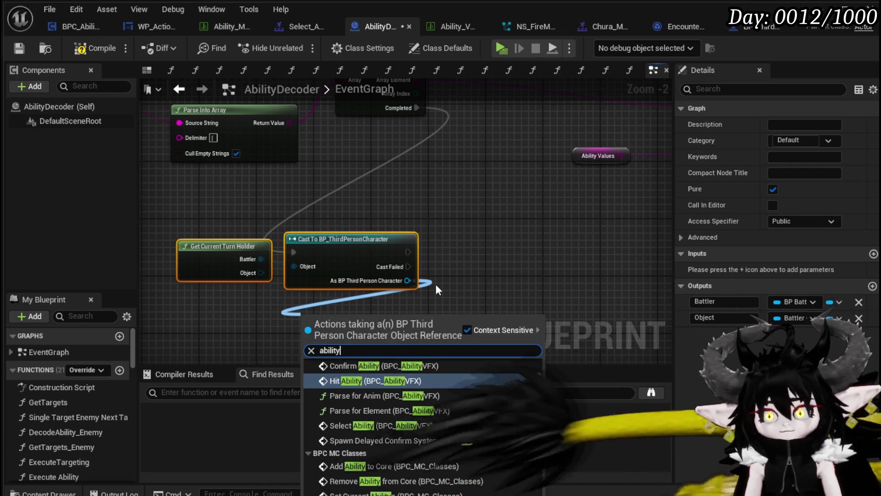
type("VFX")
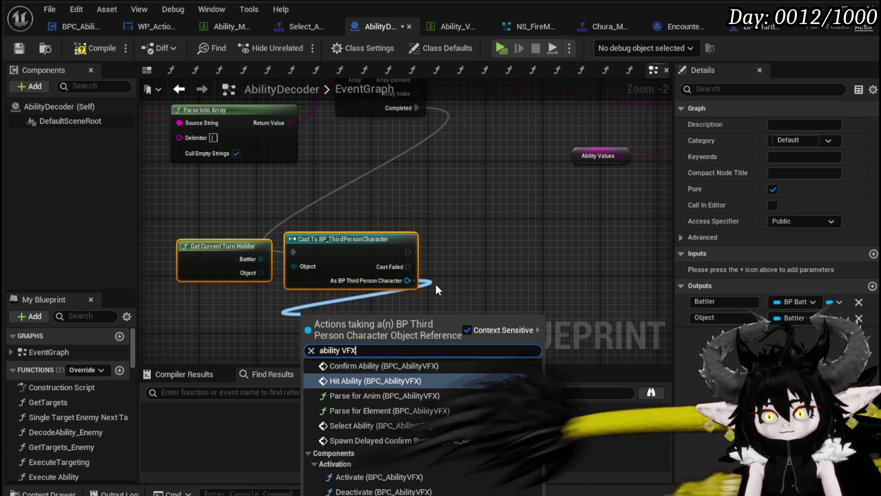
scroll(539, 398, "down", 5)
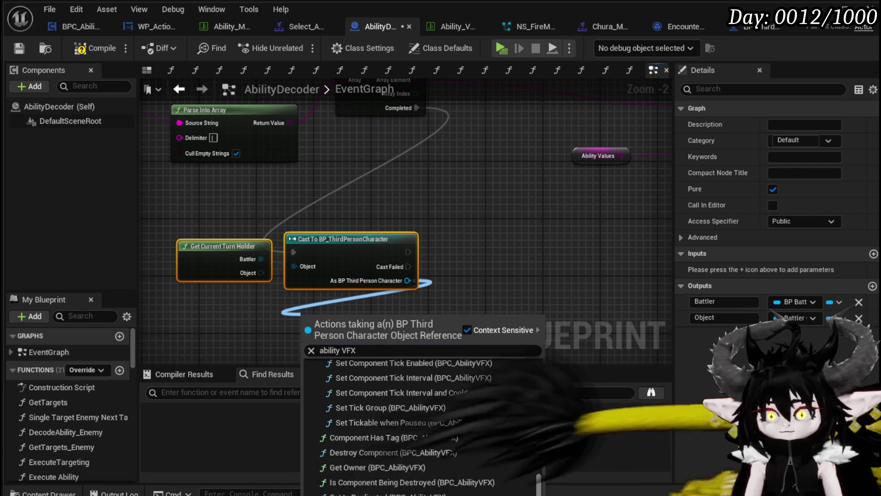
left_click(376, 459)
left_click_drag(391, 321, 454, 294)
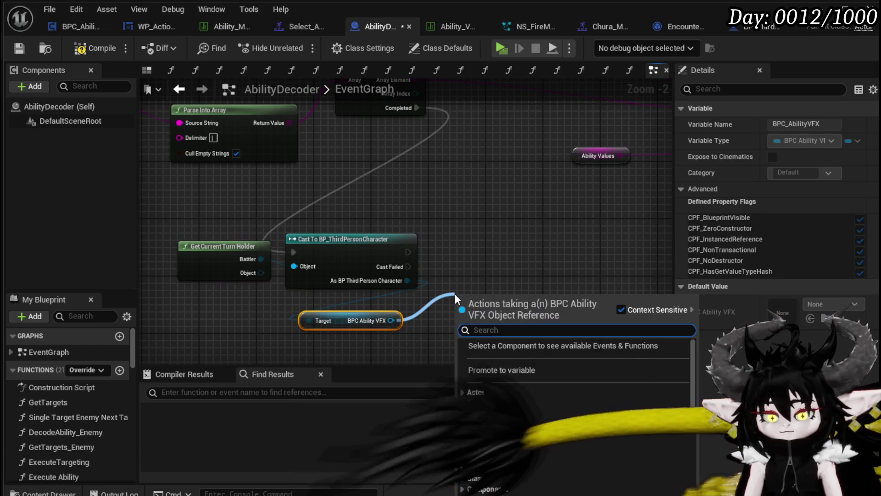
type("Set")
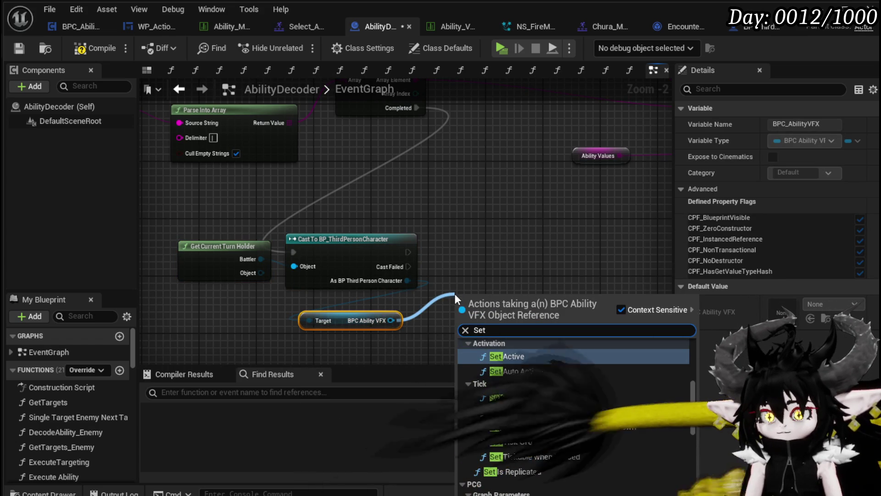
type(" Ab")
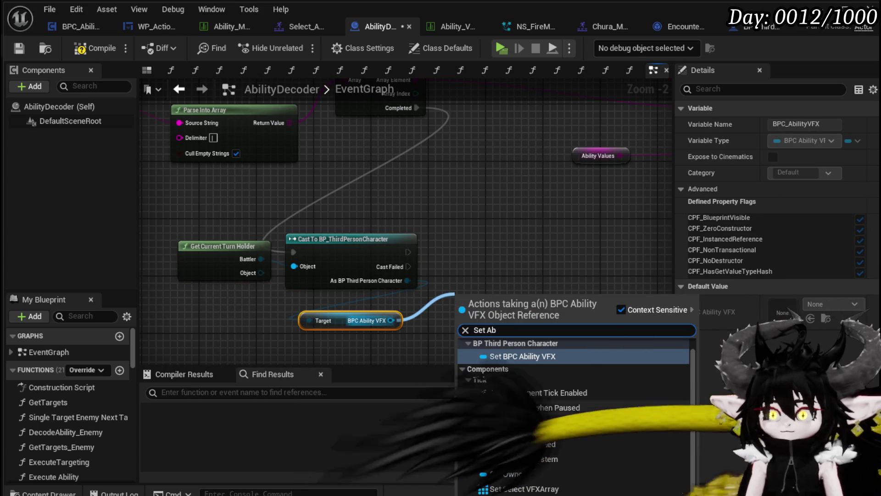
left_click(528, 444)
left_click_drag(500, 294, 500, 237)
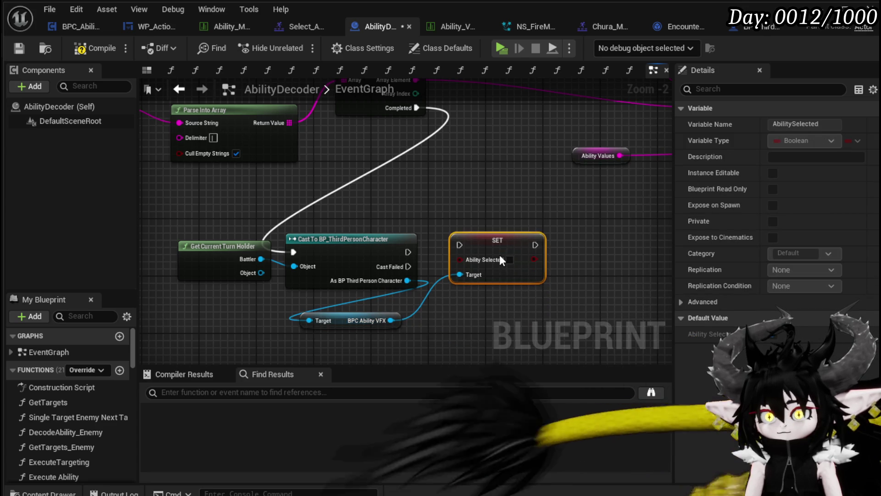
mouse_move(409, 252)
left_mouse_down()
mouse_move(447, 256)
mouse_move(460, 246)
left_mouse_up()
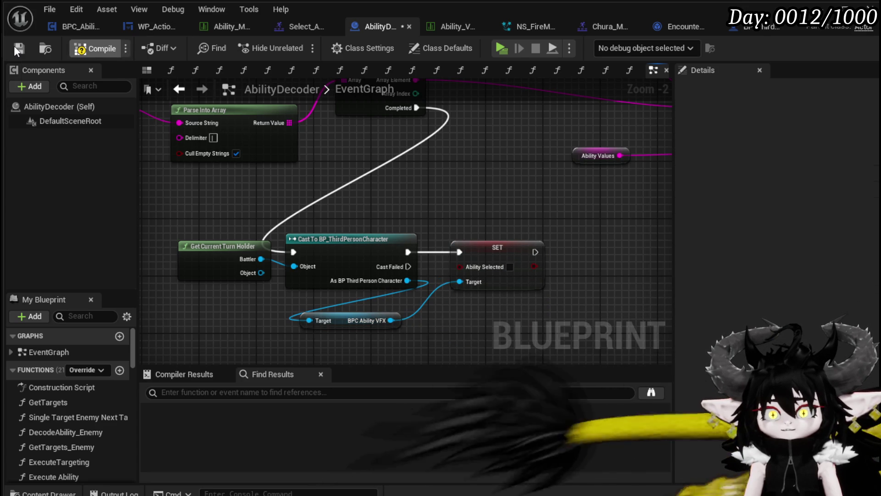
key("alt+Tab")
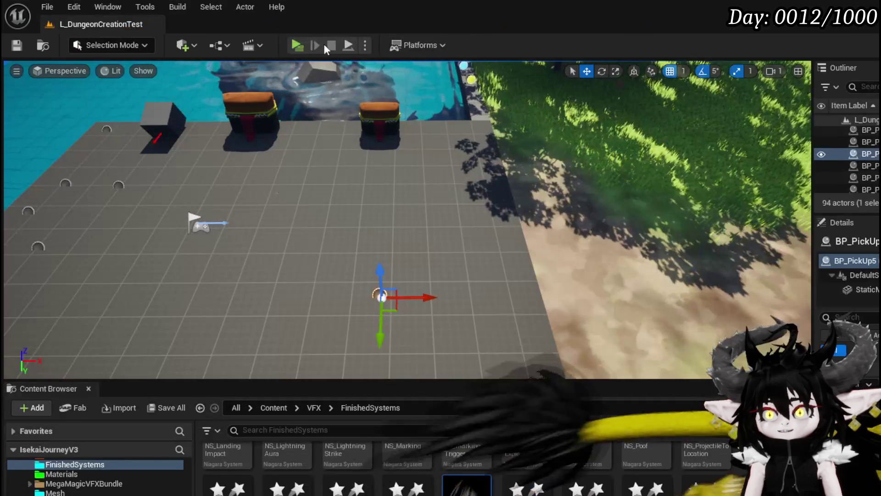
- Play the level, walk into the fire slime, and choose attack to hit the breakpoint
key("alt+p")
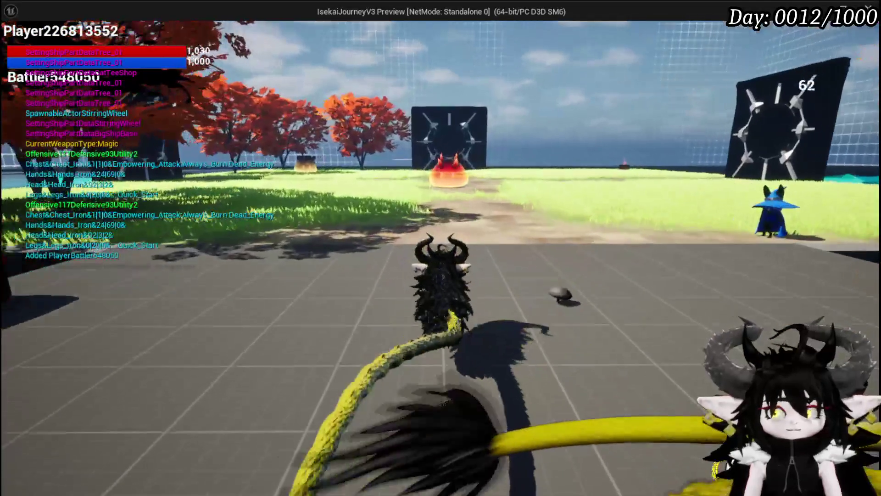
key("w")
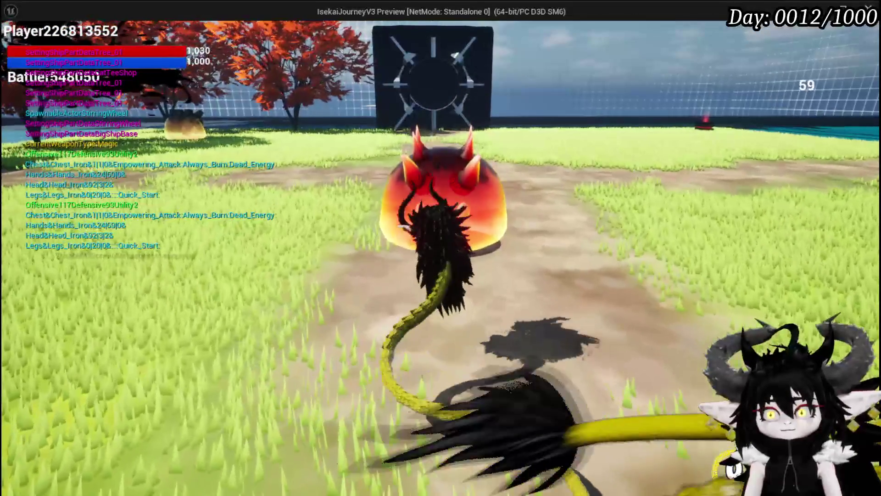
key("w")
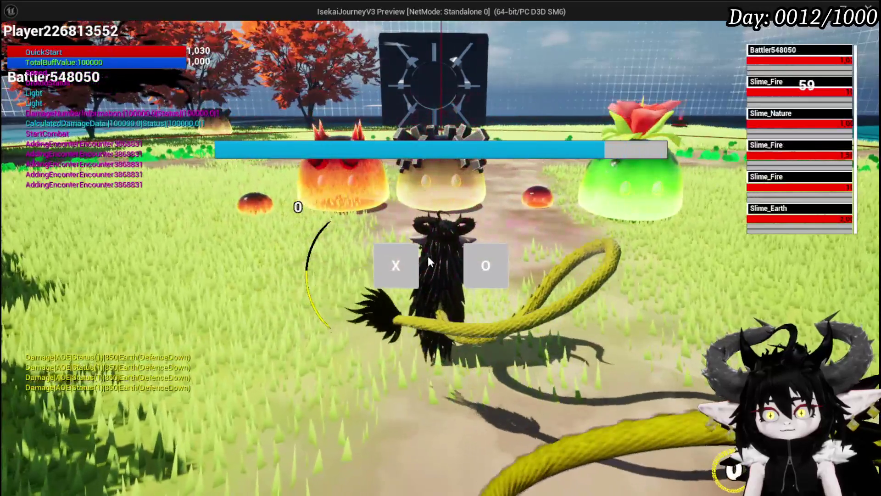
left_click(397, 264)
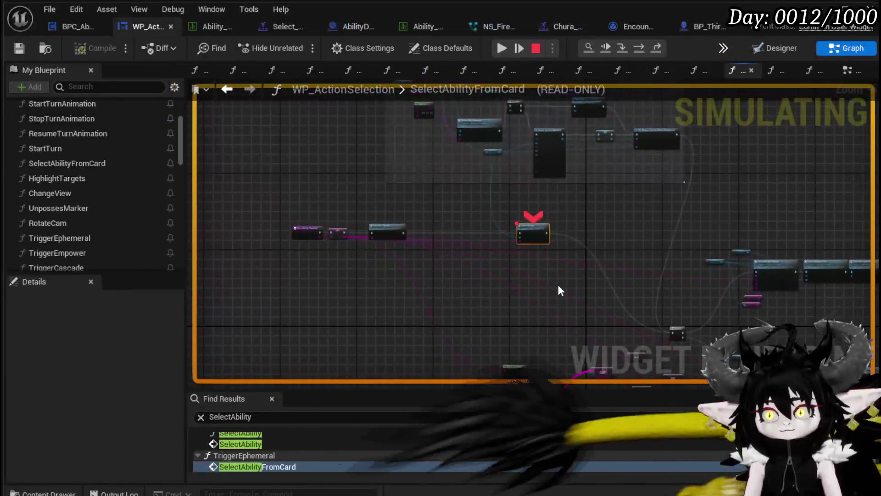
- Disable the Select Ability breakpoint, resume the game, then stop playing
right_click(512, 192)
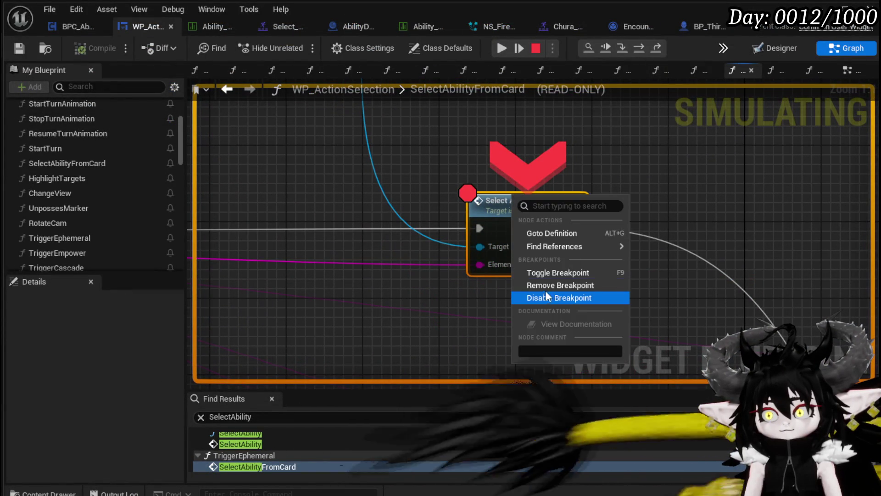
left_click(546, 297)
left_click(502, 48)
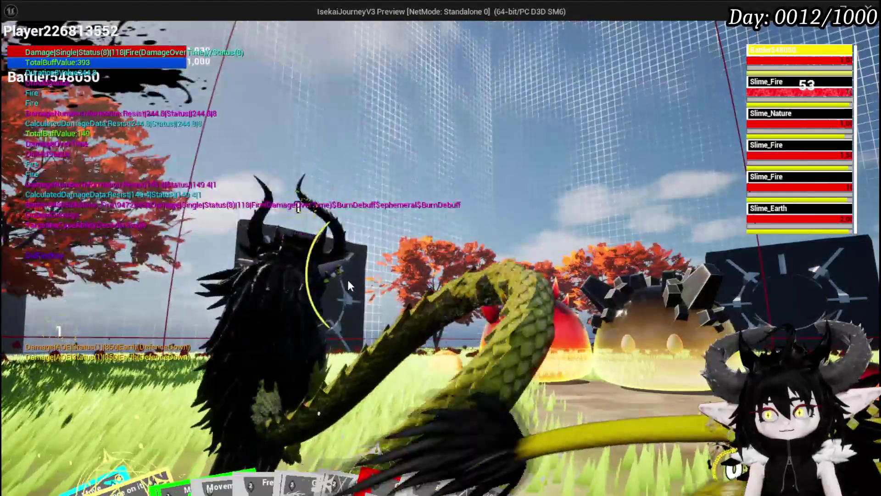
key("Escape")
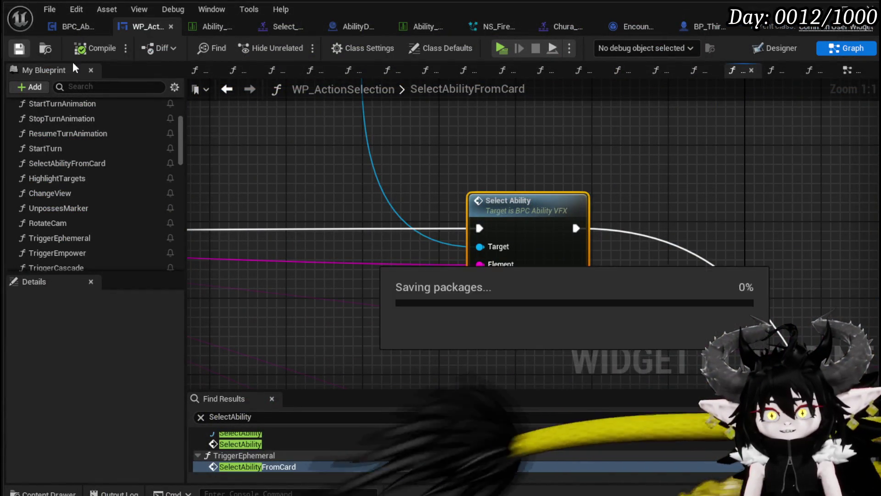
- Check Ability Selected in BPC_AbilityVFX's SelectAbility, save and compile, then return to the level
double_click(519, 216)
left_click(304, 207)
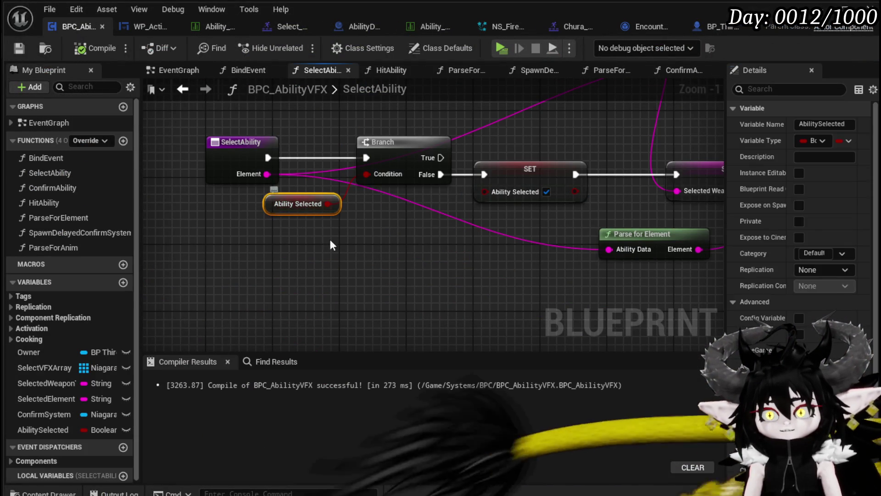
scroll(834, 339, "down", 2)
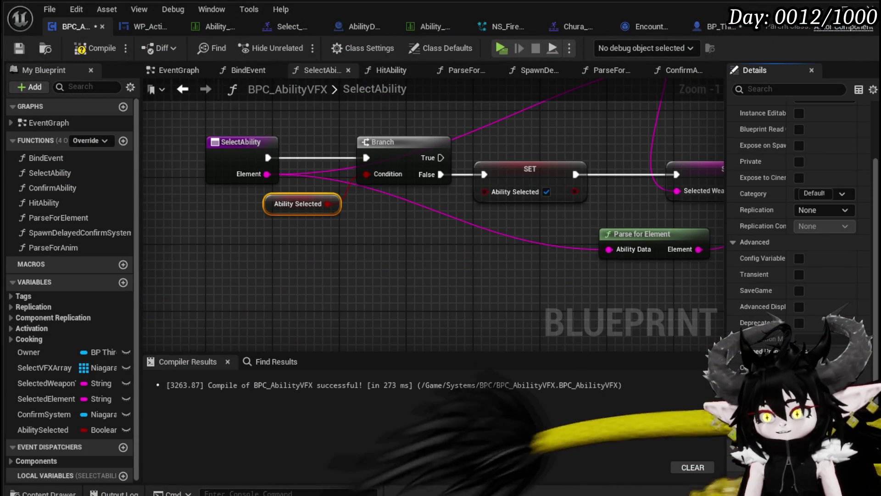
left_click(18, 50)
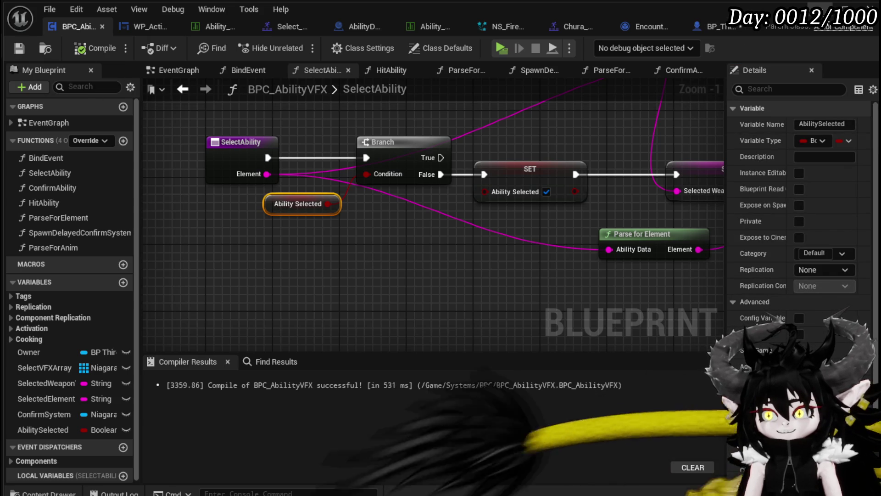
key("ctrl+Tab")
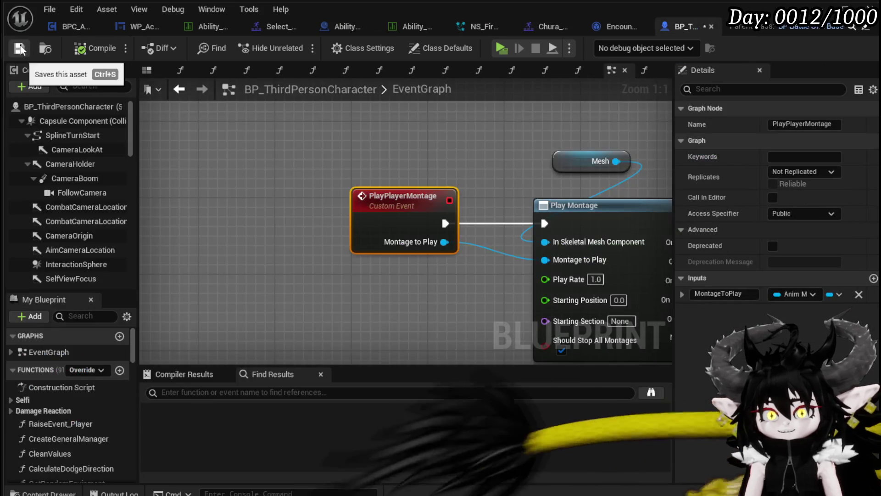
key("ctrl+Tab")
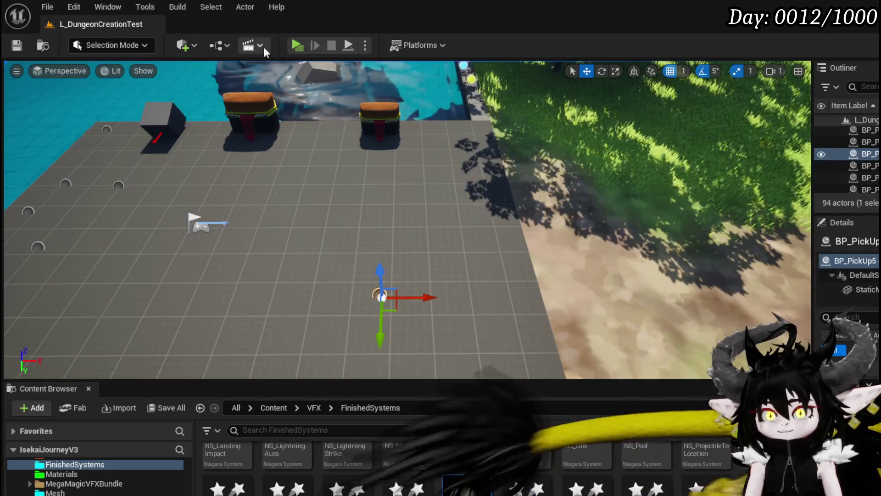
- Test a battle against the red slime, resuming past the breakpoint, then stop playing
left_click(296, 46)
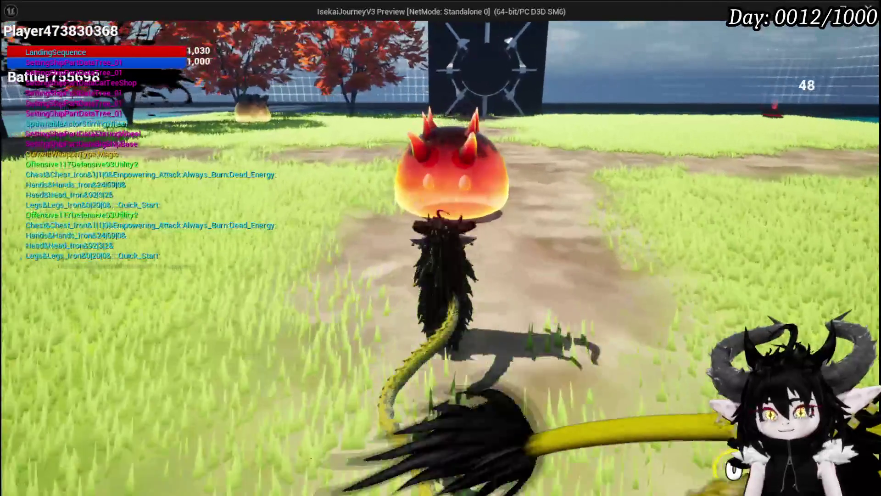
key("w")
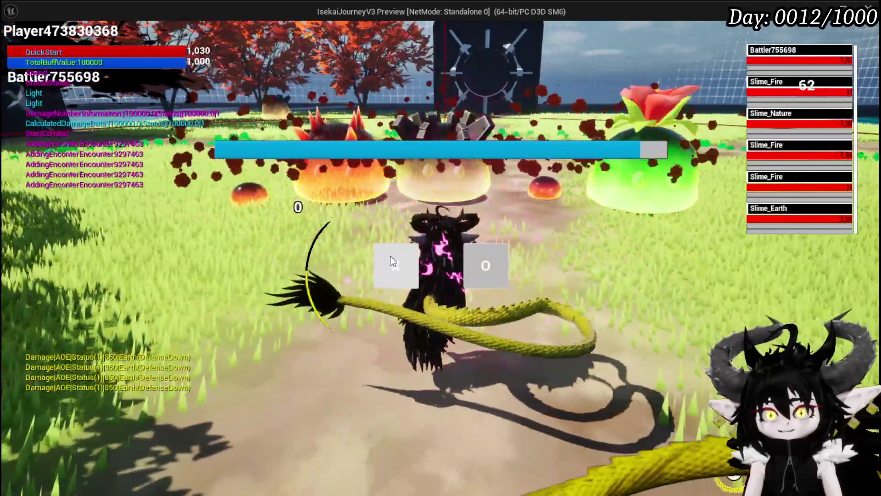
left_click(391, 257)
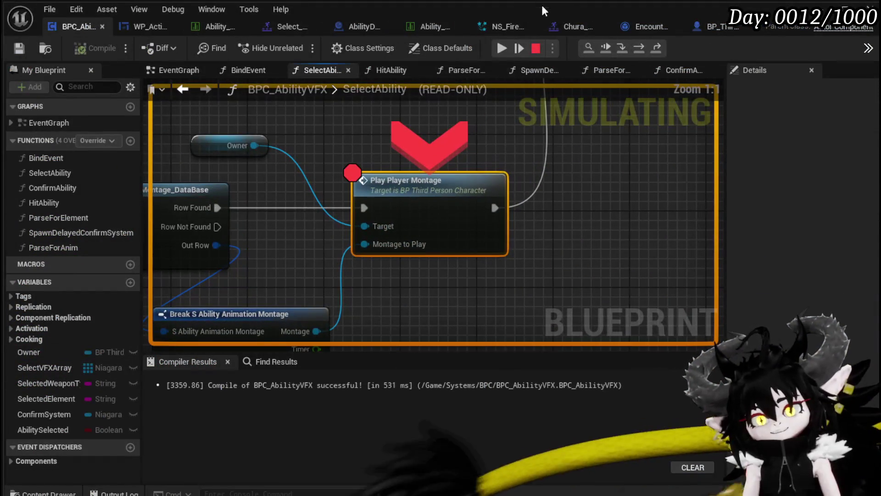
left_click(505, 51)
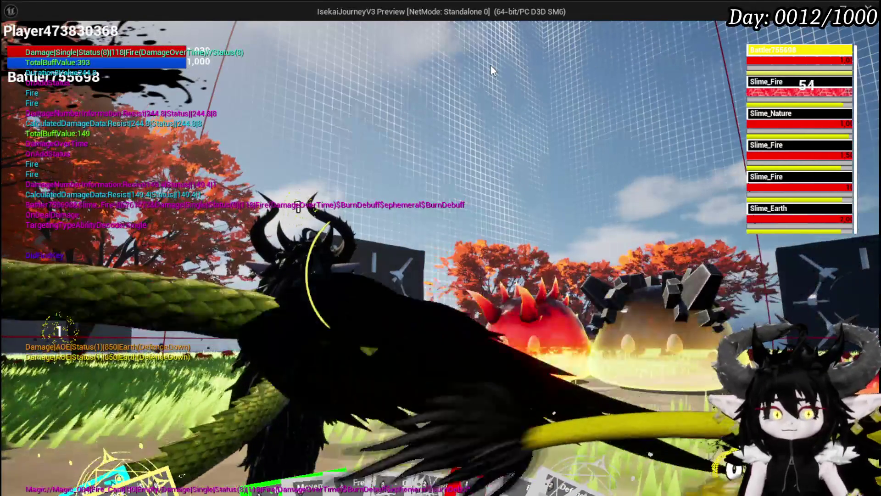
key("Escape")
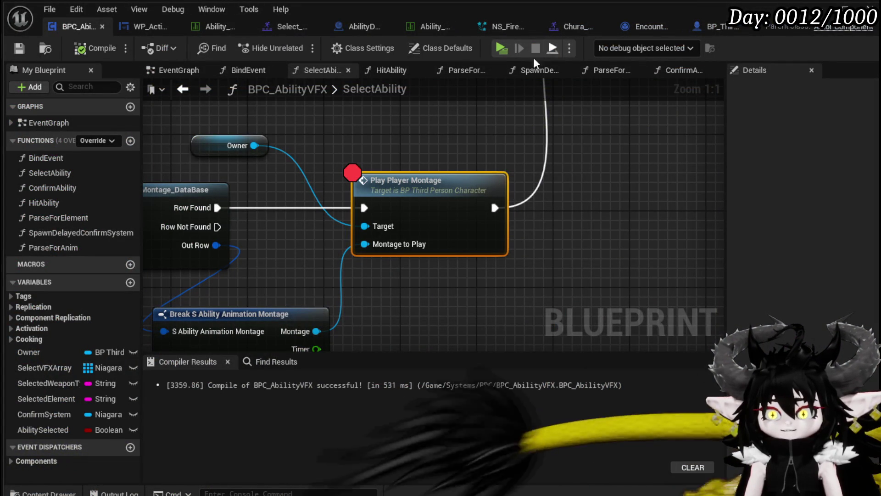
- Launch the game preview, open the Magic ability set and open the BurnDebuff card editor
left_click(499, 49)
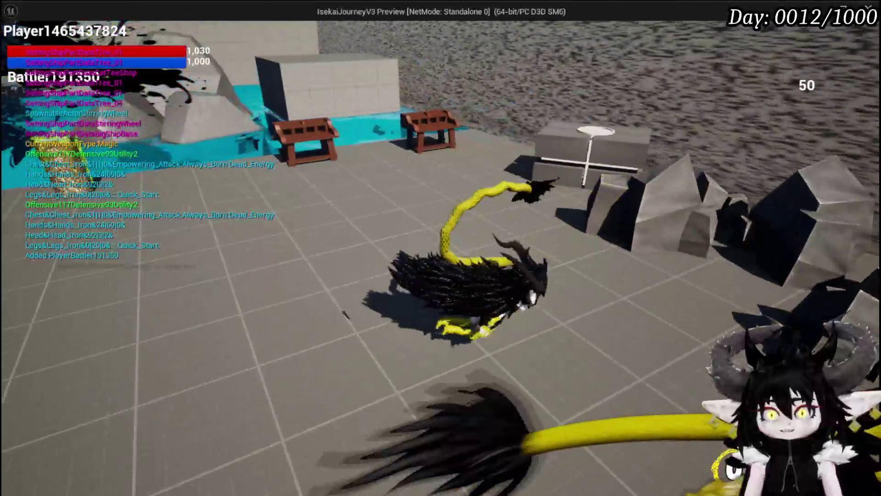
key("w")
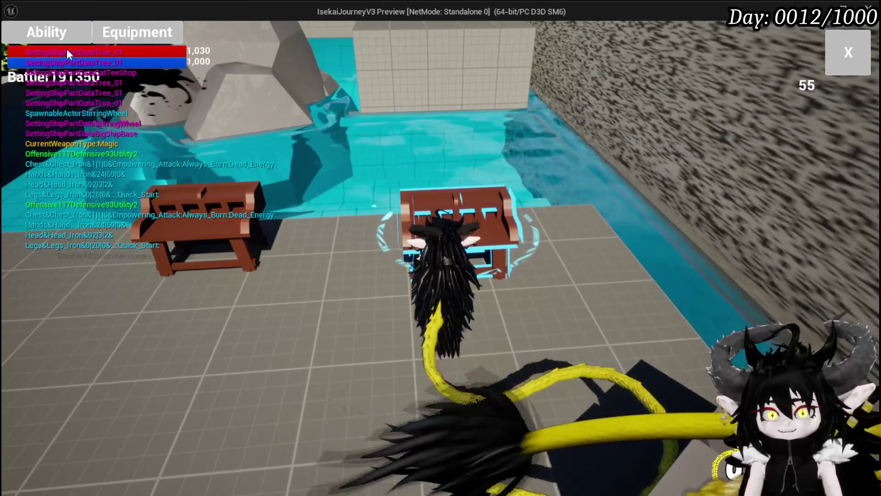
left_click(69, 35)
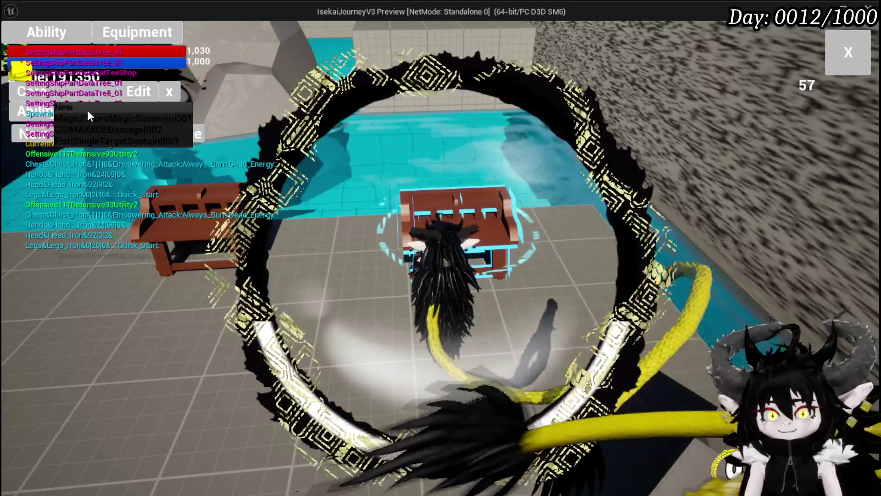
left_click(92, 118)
left_click(312, 378)
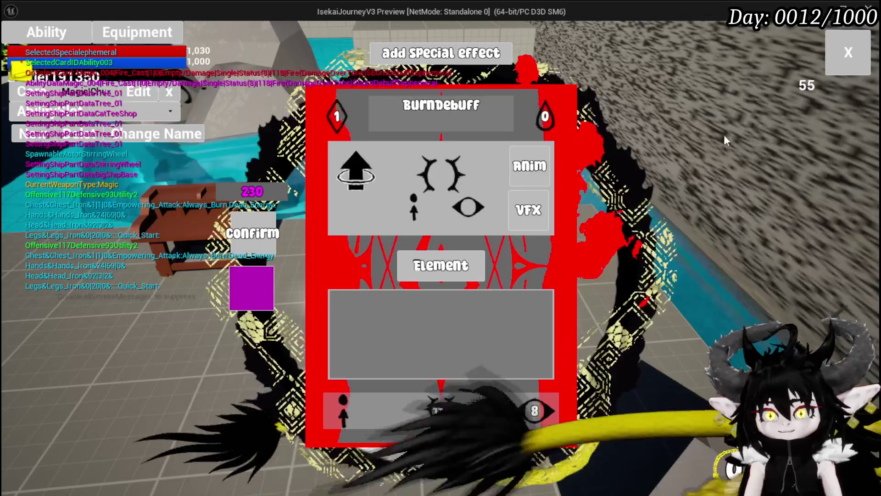
- Raise the BurnDebuff card's type value from 8 to 9
mouse_move(398, 275)
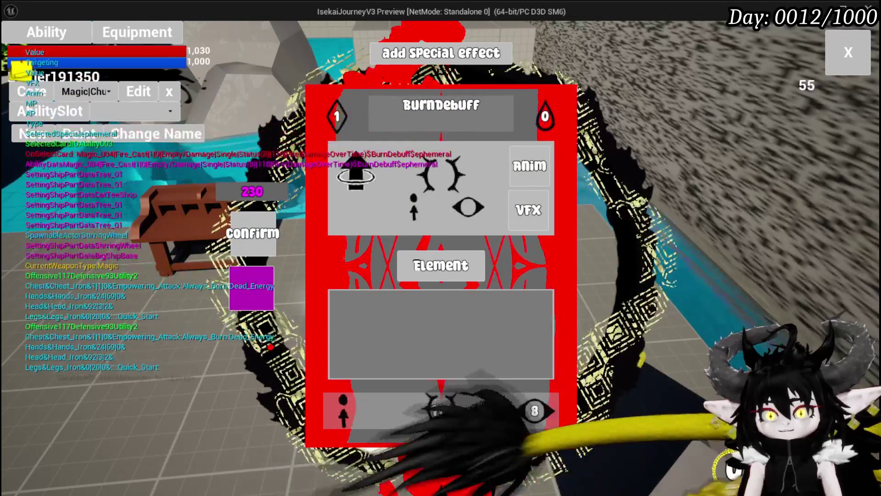
left_click(535, 411)
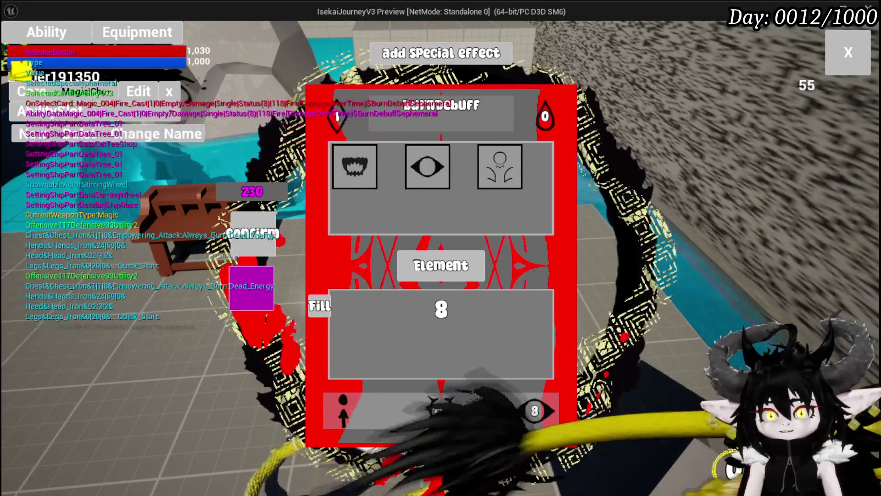
left_click(317, 313)
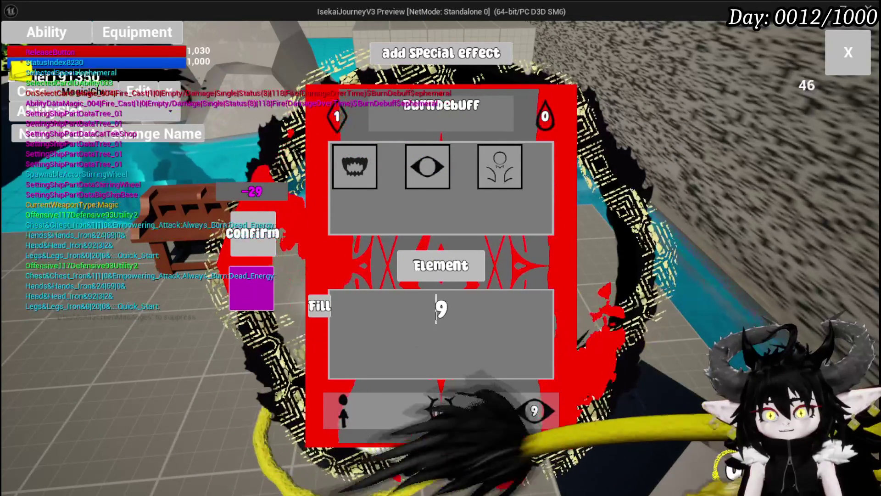
left_click(441, 266)
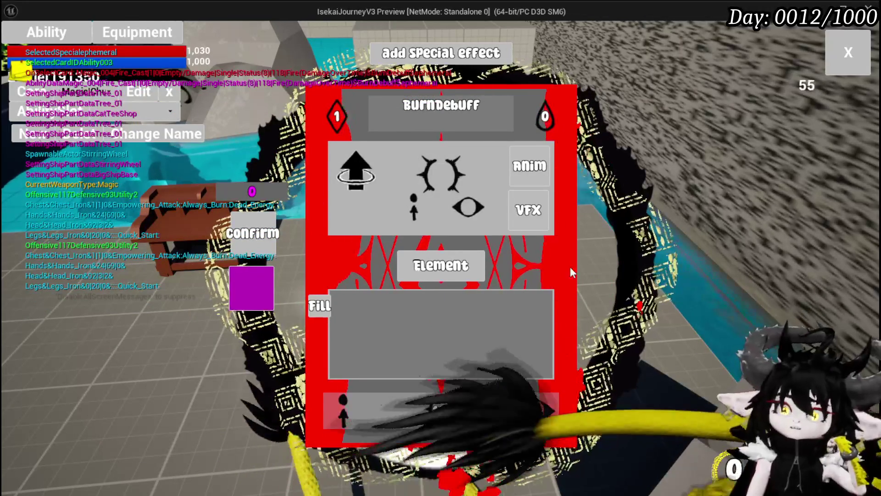
- Choose the Cascade special effect for the BurnDebuff card
left_click(420, 59)
mouse_move(424, 168)
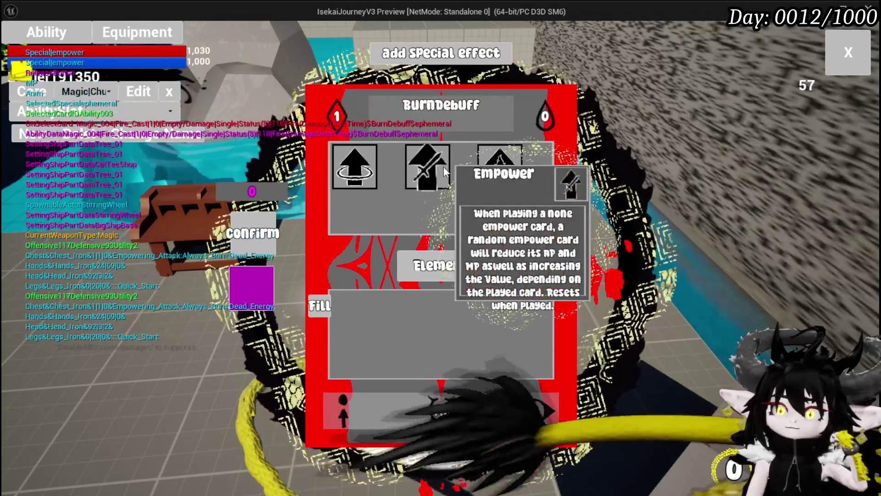
mouse_move(496, 169)
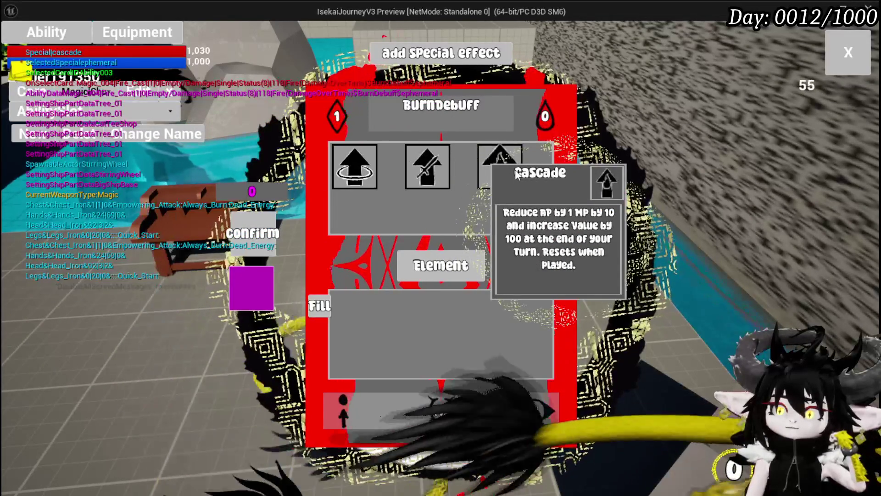
left_click(500, 162)
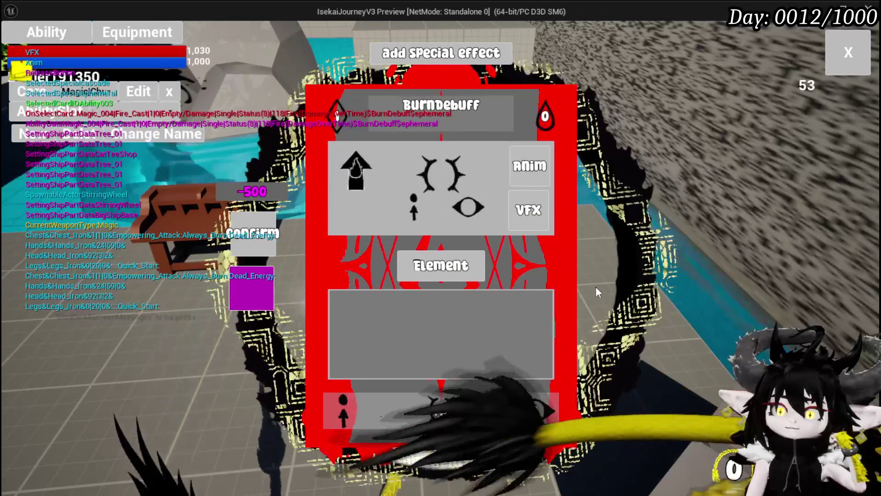
left_click(535, 410)
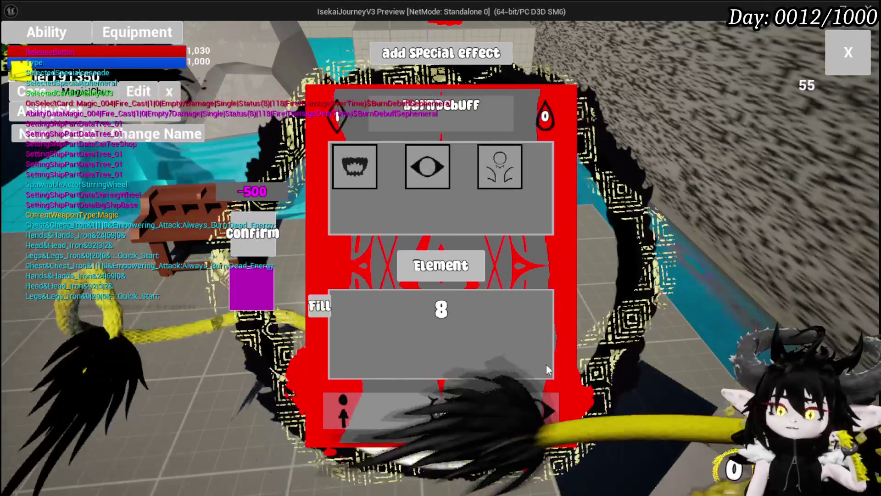
- Replace the card's type value 8 with 2
left_click(428, 166)
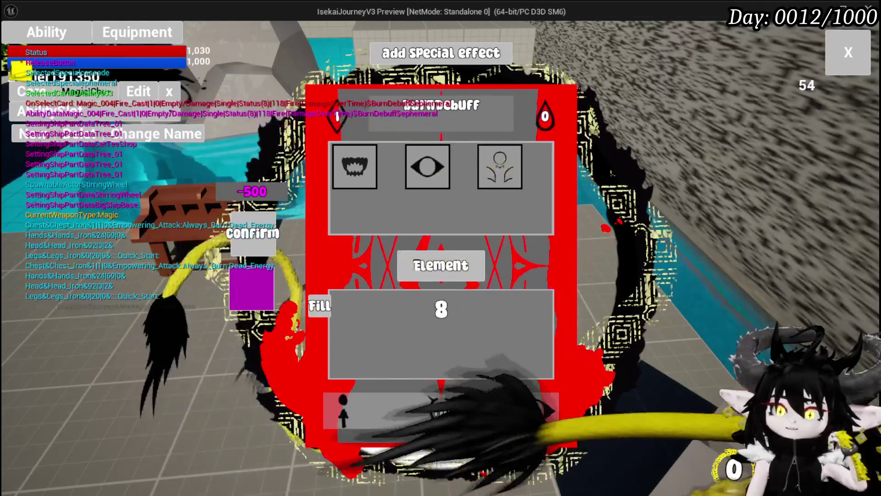
left_click(449, 308)
key("BackSpace")
type("2")
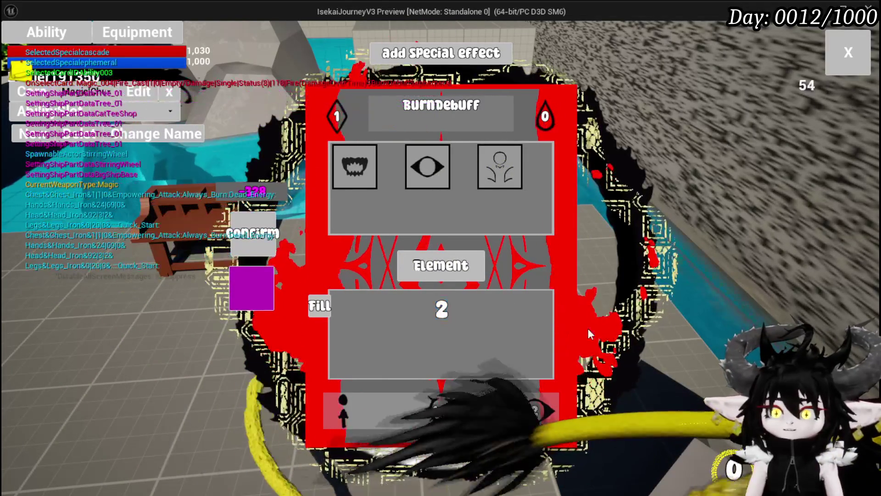
key("Return")
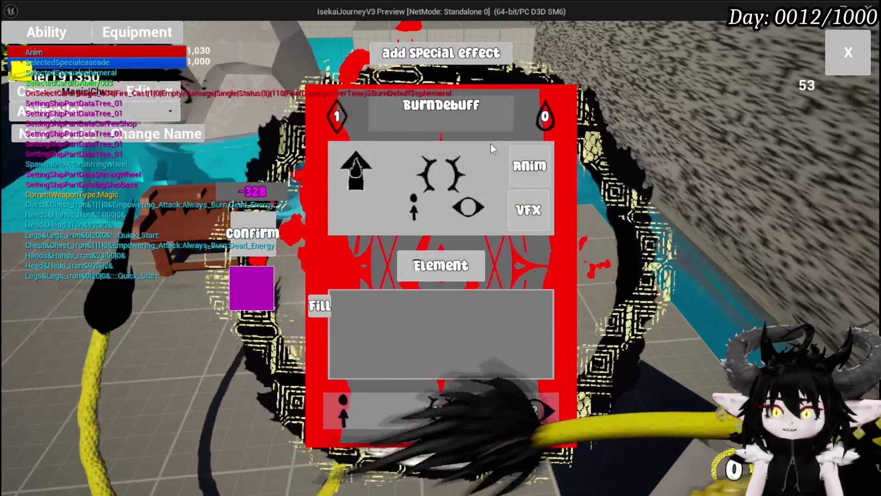
- Change the card's status field value to 10
left_click(530, 406)
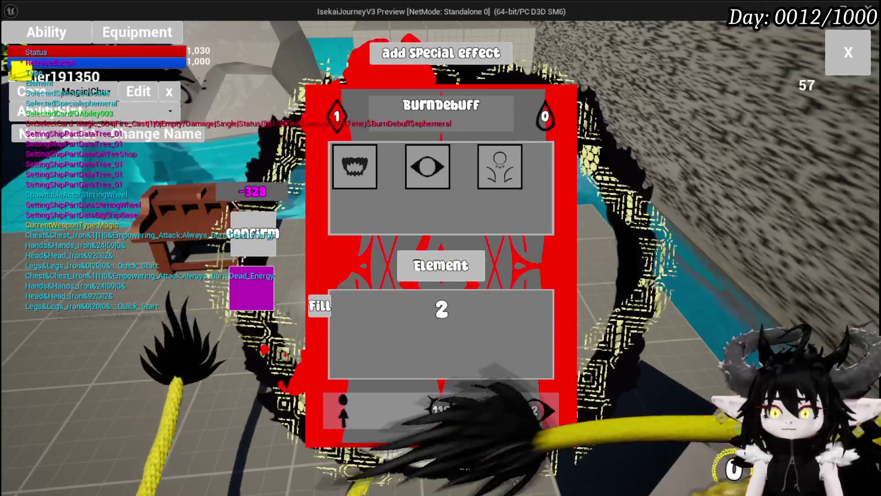
double_click(441, 309)
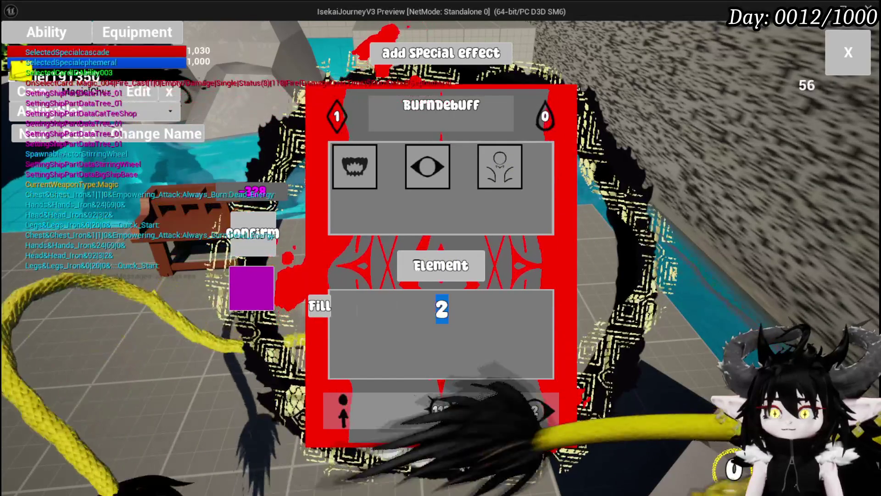
type("10")
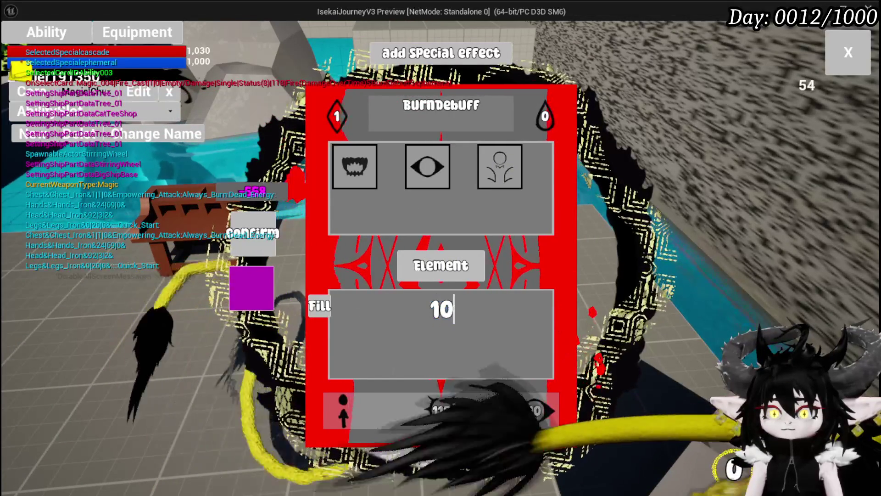
left_click(443, 417)
- Reduce the card's 118 setting to 1
left_click(442, 417)
double_click(442, 308)
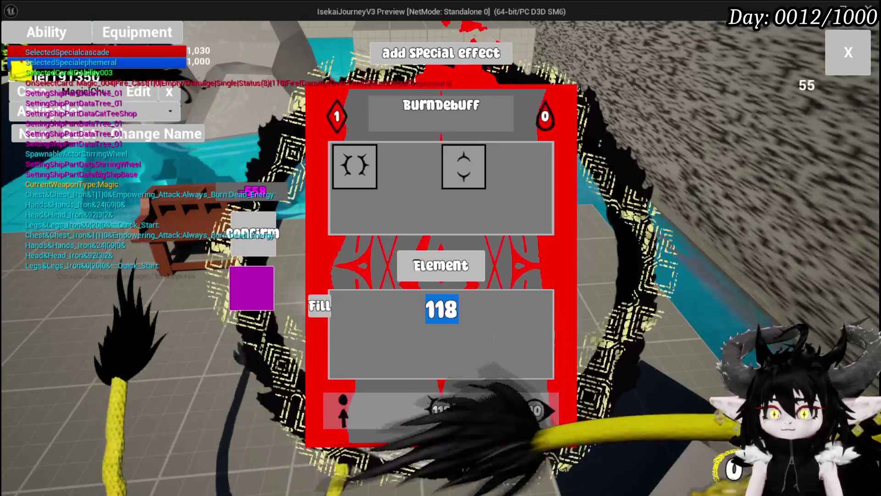
type("1")
key("Return")
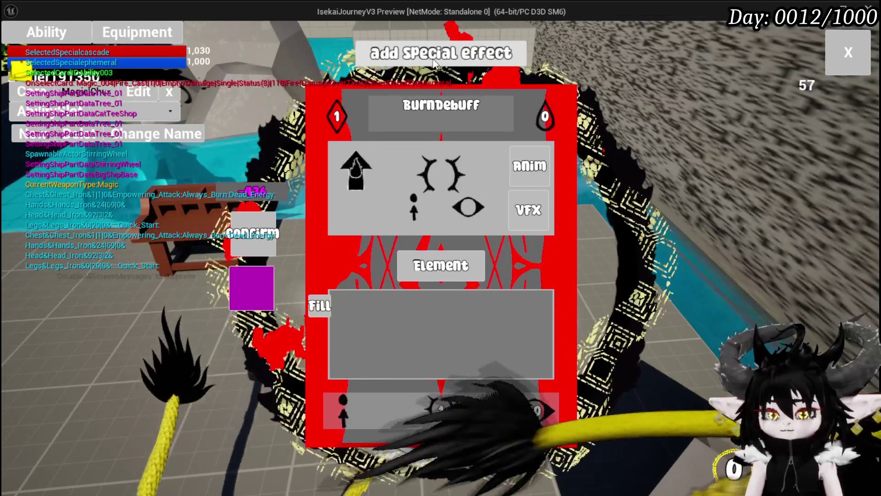
left_click(435, 64)
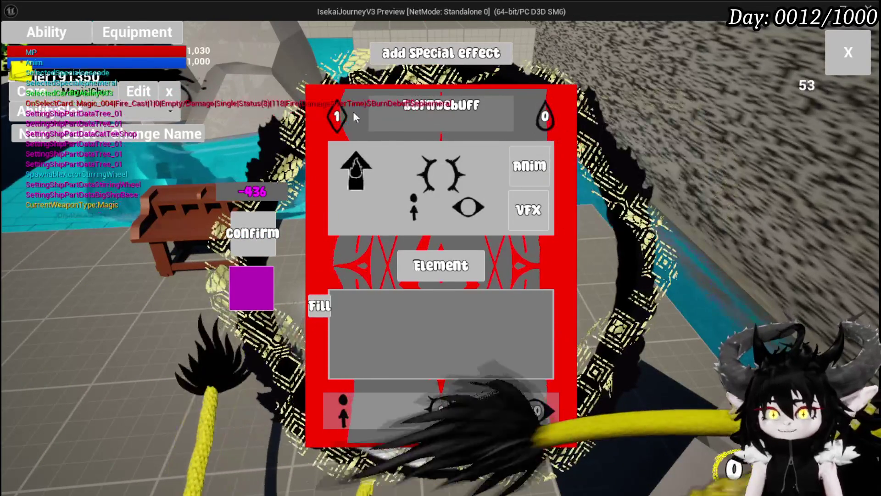
- Open the Echo Buff card from the hand and type 'Debufftest' into its name
left_click(109, 119)
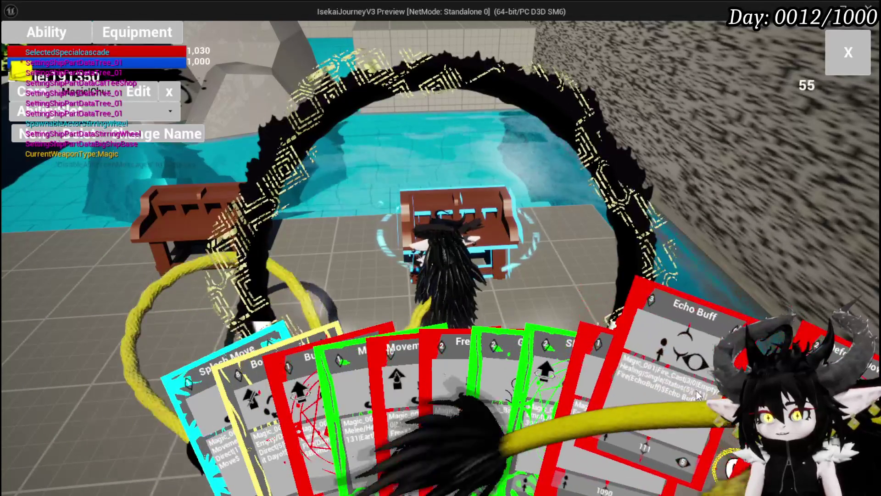
left_click(697, 395)
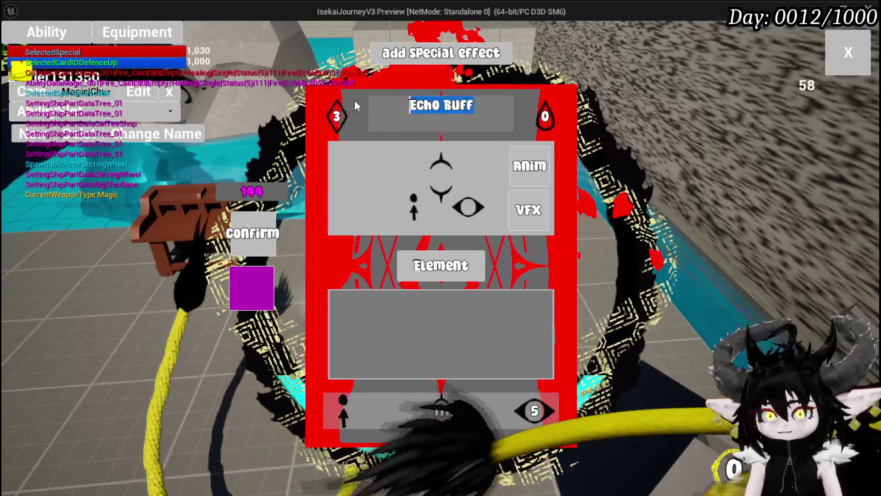
mouse_move(363, 105)
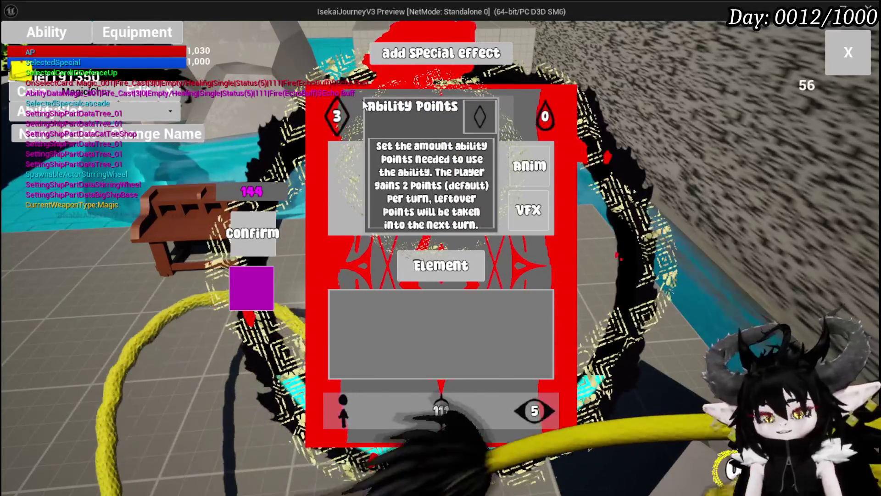
type("Deb")
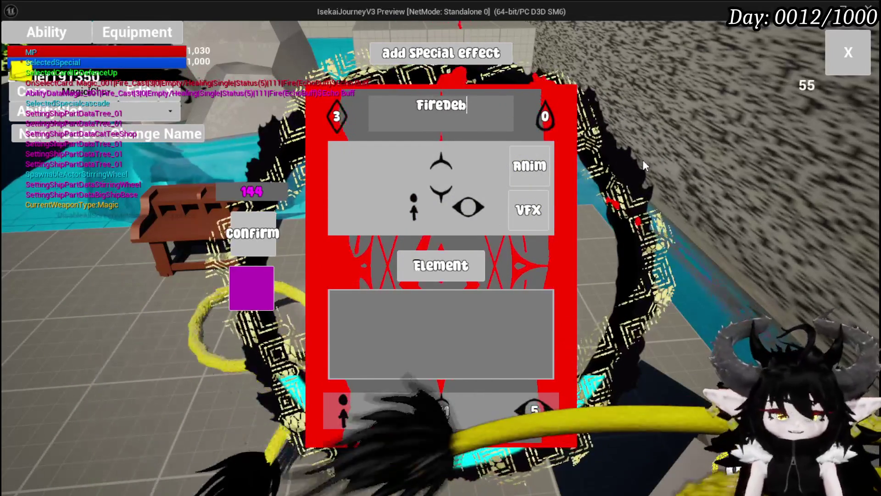
type("ufftest")
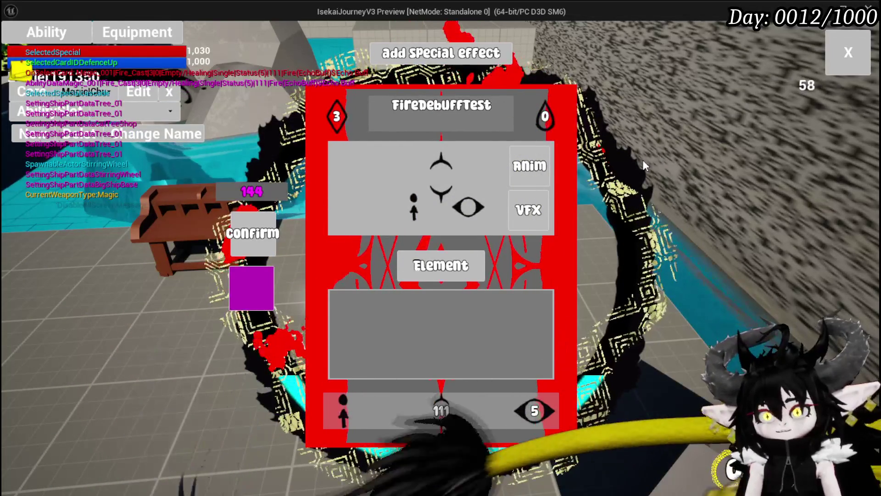
- Fill the card's value with 111 and apply the eye status effect with a count of 3
left_click(337, 115)
type("1")
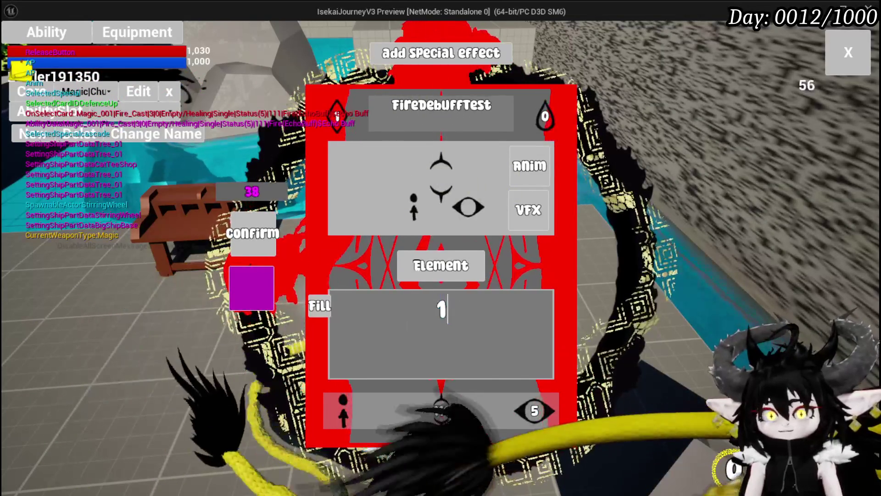
left_click(439, 412)
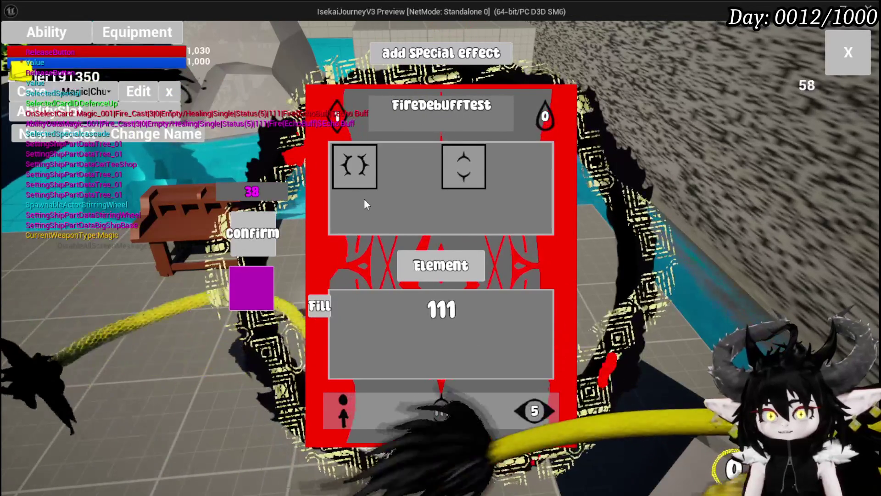
left_click(526, 361)
left_click(534, 410)
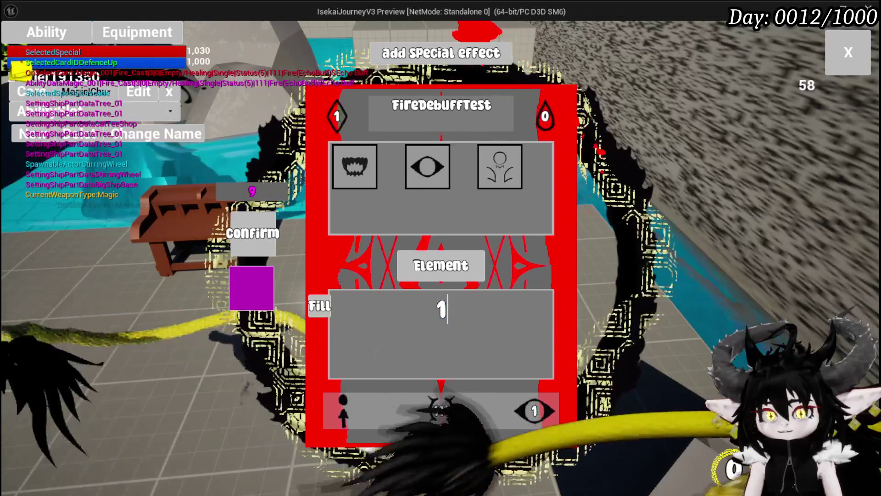
left_click(455, 409)
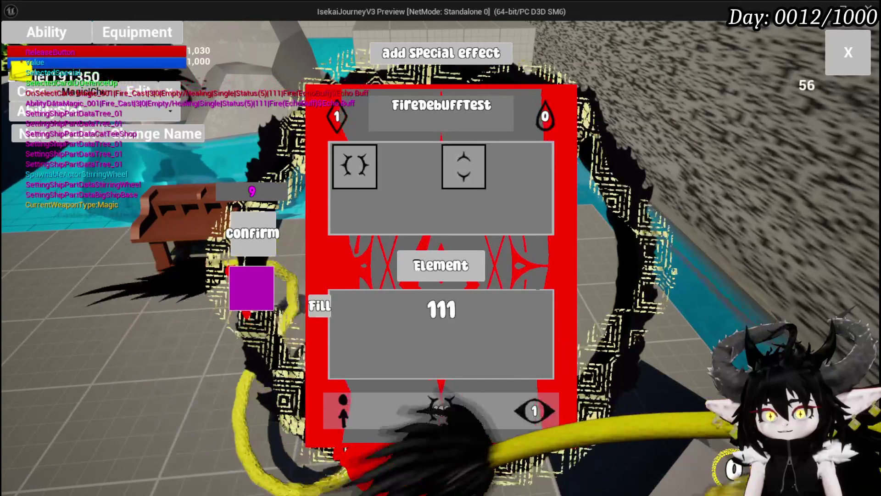
left_click(442, 309)
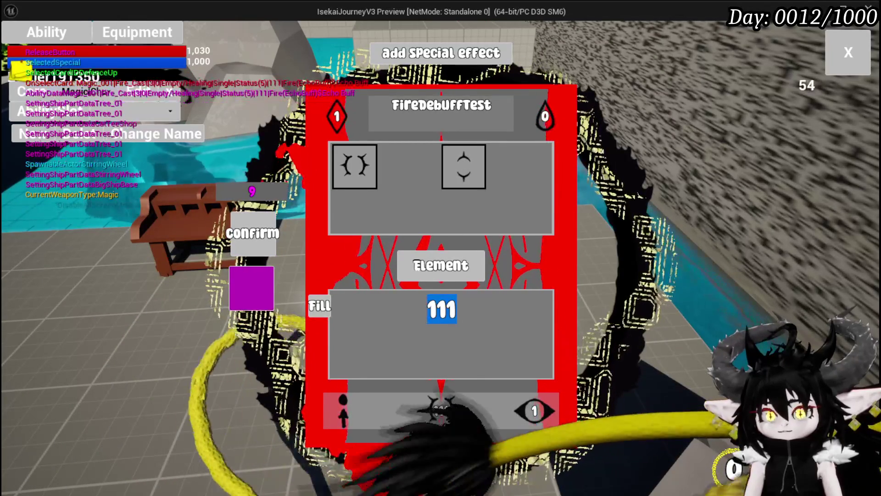
left_click(534, 414)
type("3")
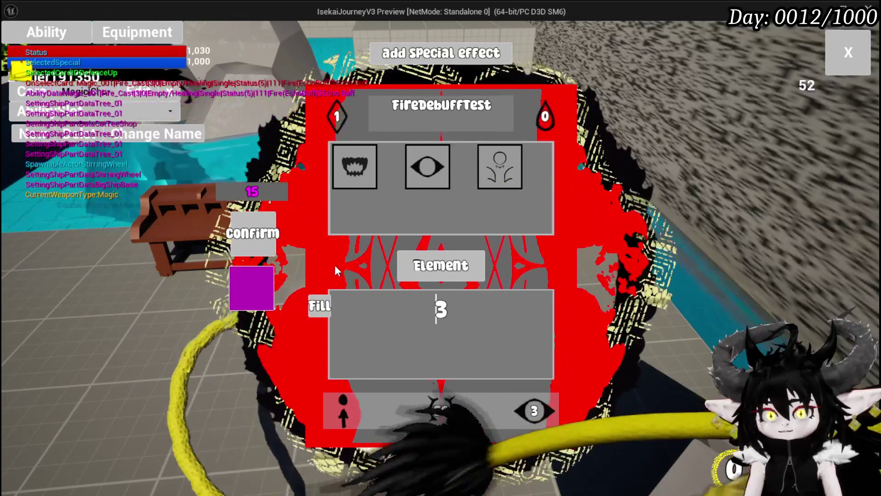
left_click(444, 186)
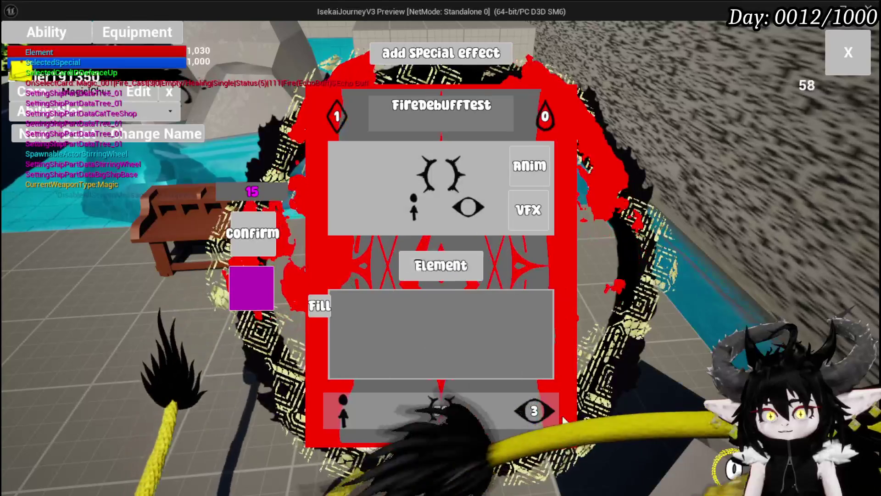
- Switch the card's status effect to damage over time and check its Anim and VFX slots
left_click(537, 416)
left_click(440, 183)
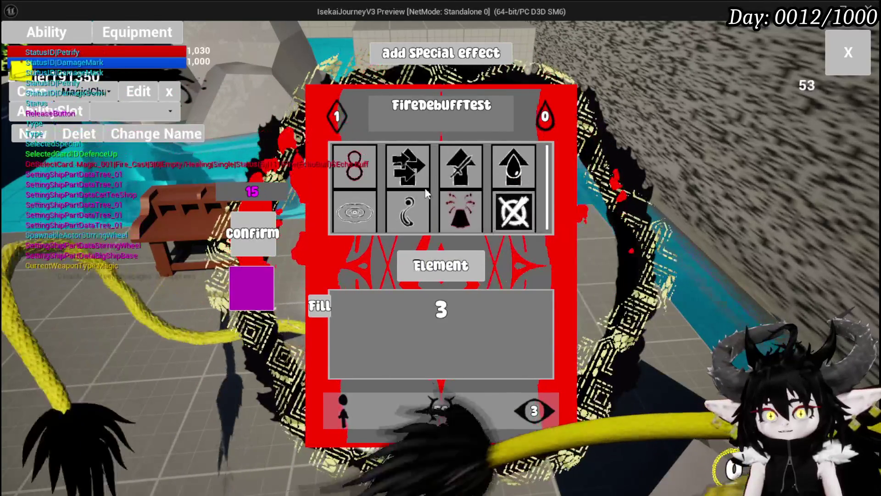
left_click(374, 170)
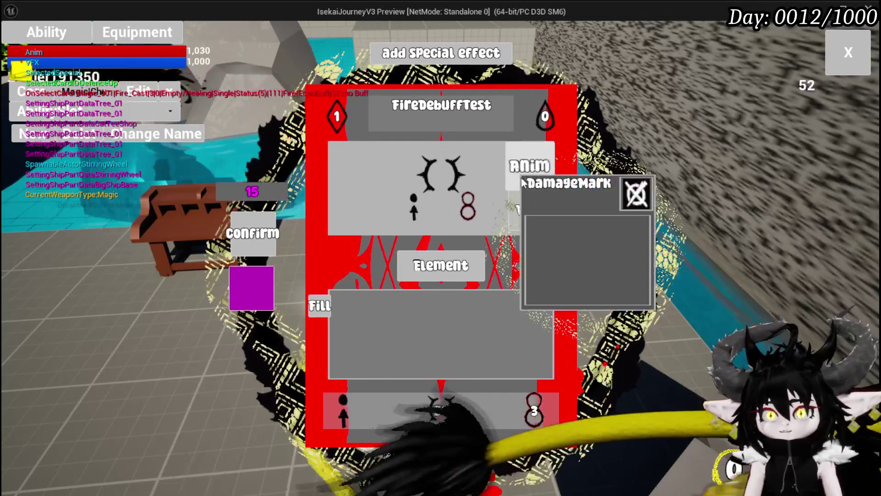
left_click(523, 170)
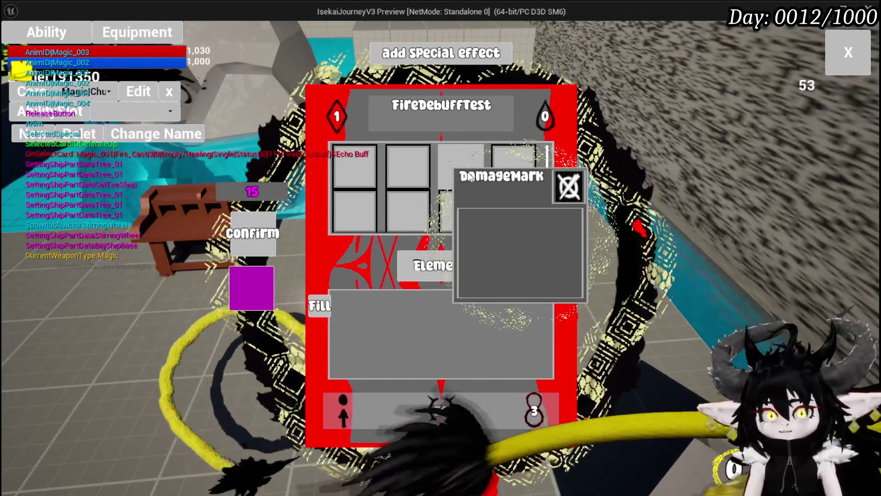
left_click(519, 174)
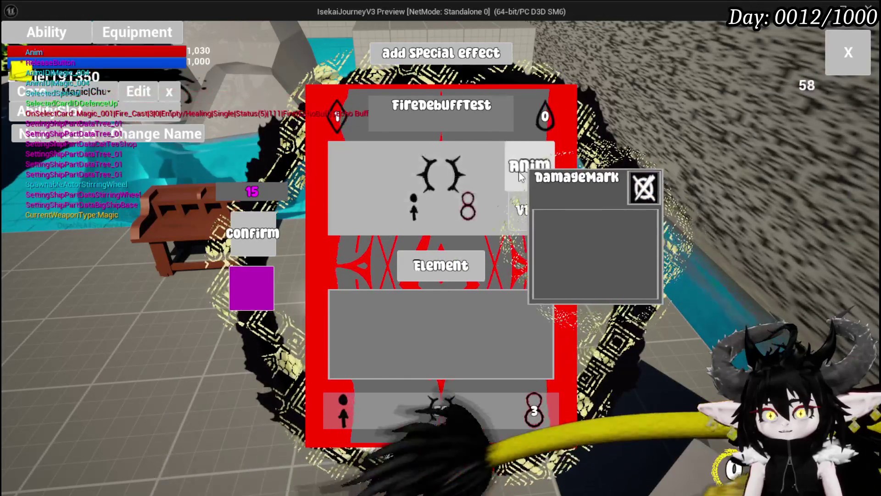
left_click(523, 210)
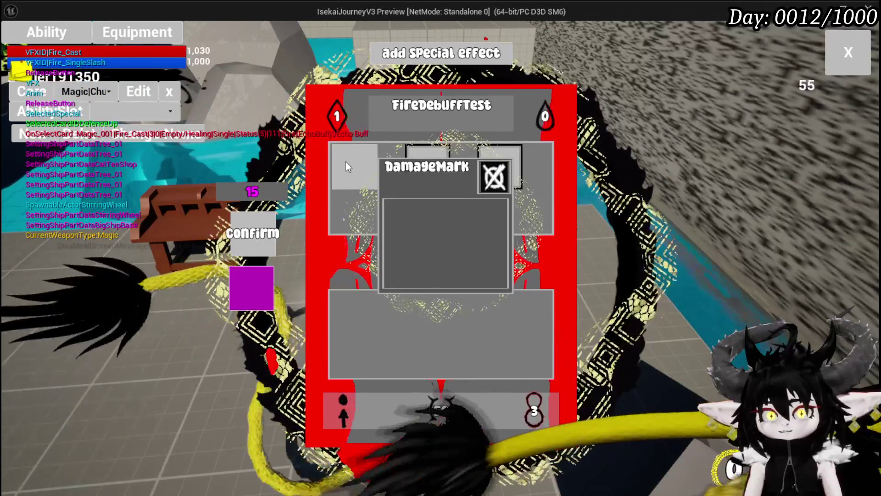
left_click(345, 162)
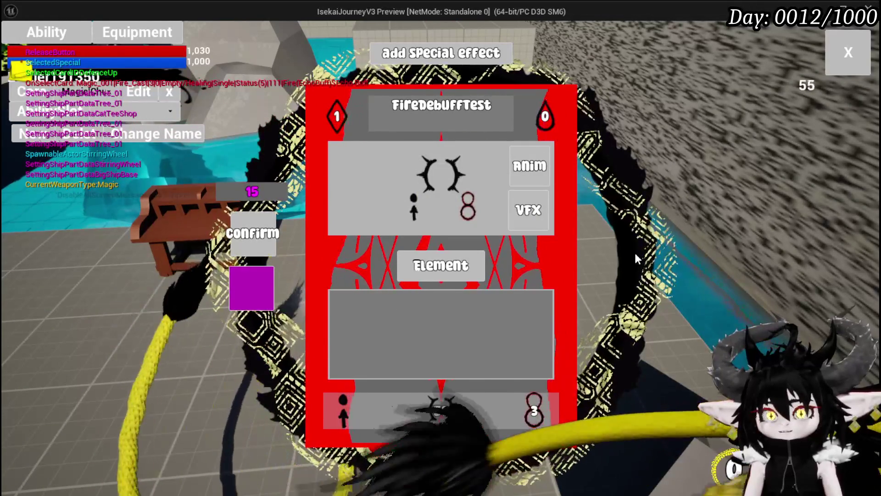
- Confirm an element value of 64 and close the card editor to the Settings menu
left_click(363, 272)
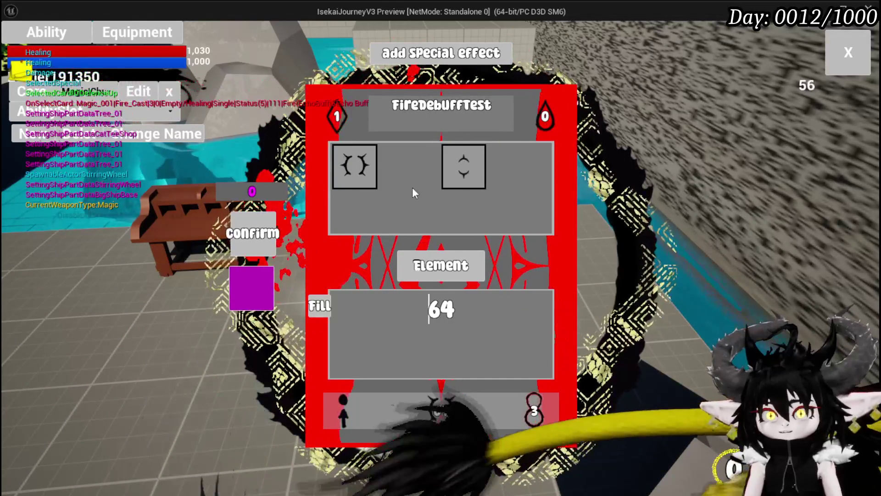
left_click(269, 235)
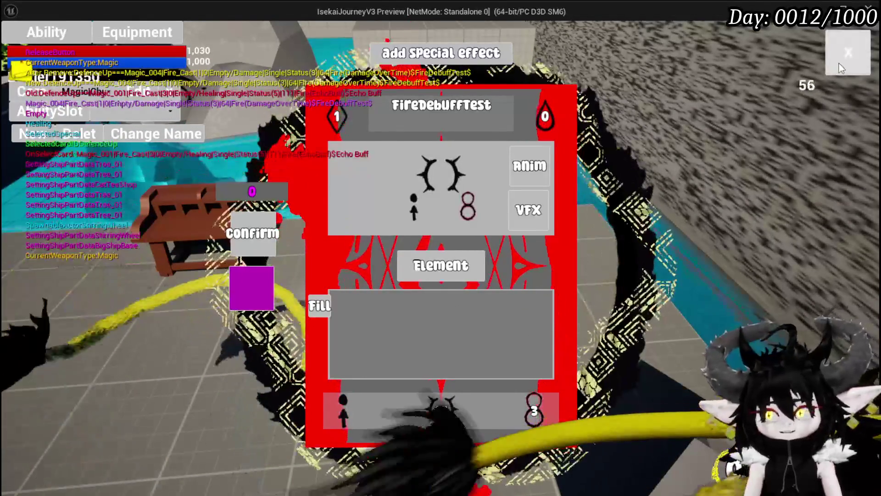
left_click(839, 65)
key("Escape")
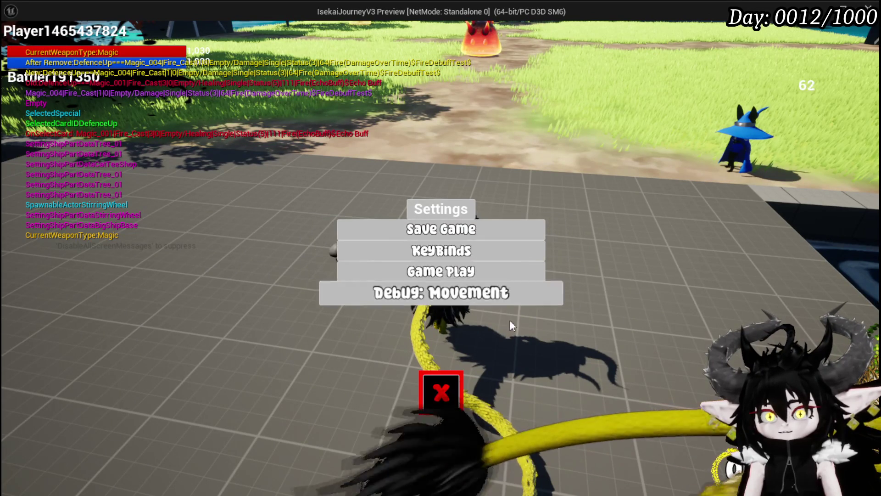
- Walk onto the fire slime to start battle and cast FireDebuffTest, triggering the breakpoint
key("Escape")
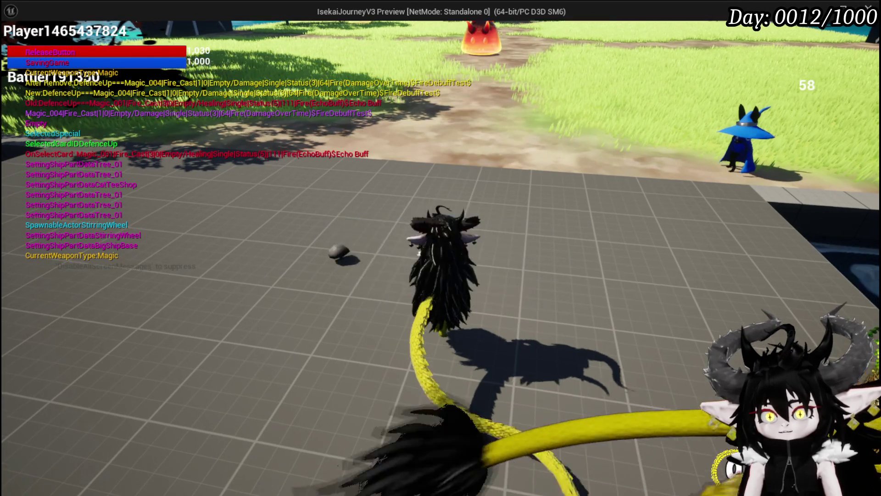
key("w")
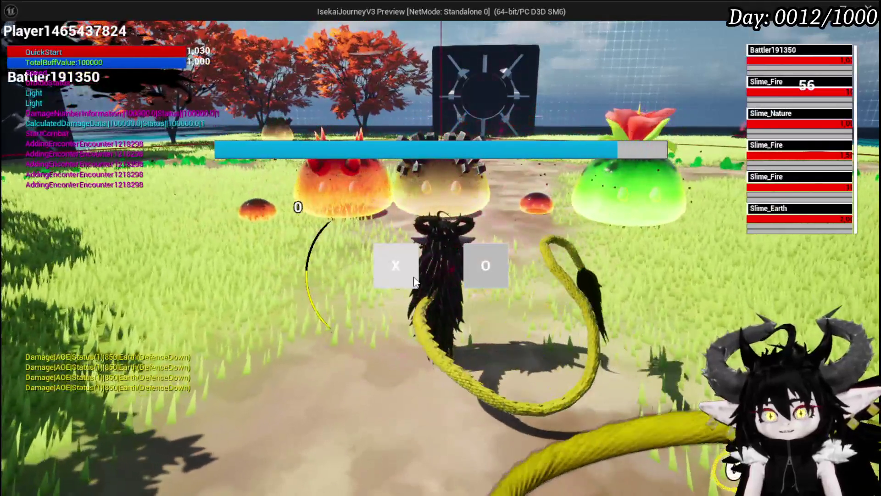
left_click(414, 278)
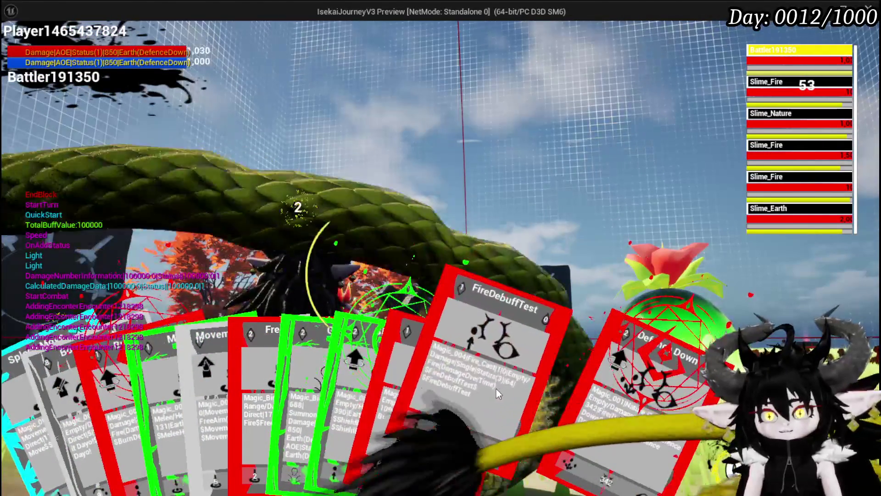
left_click(498, 390)
right_click(403, 209)
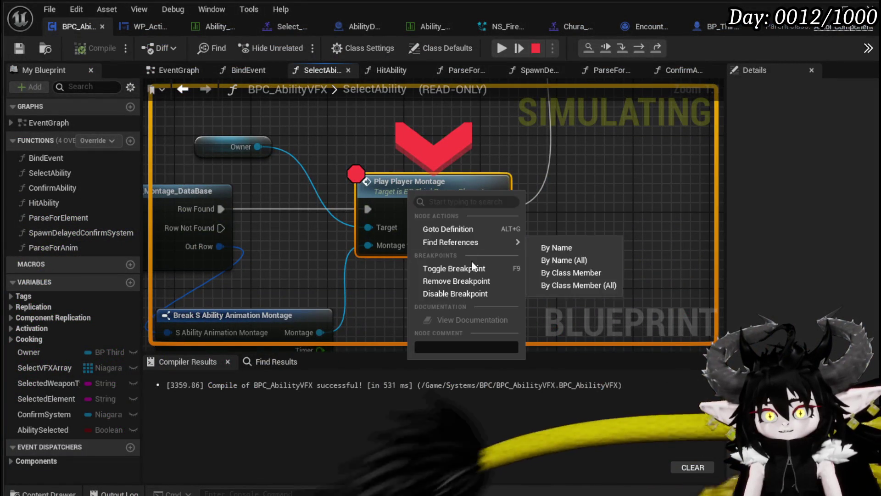
- Disable the Play Player Montage breakpoint, resume play and target Slime_Nature
left_click(442, 294)
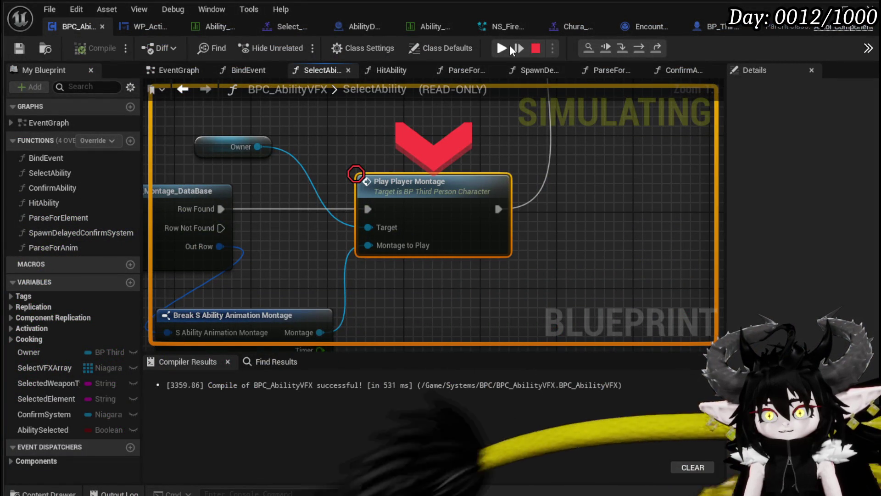
left_click(511, 45)
key("e")
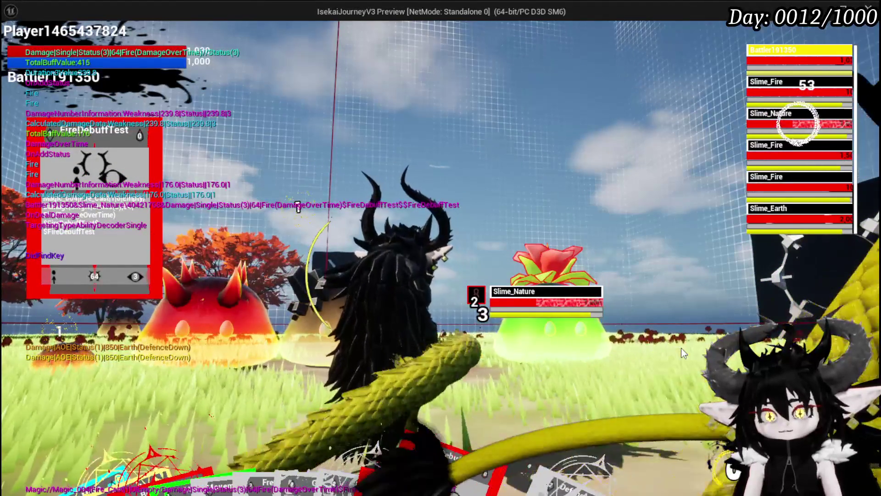
- Cast the raised card from the hand at the enemy, then stop the play session
mouse_move(455, 459)
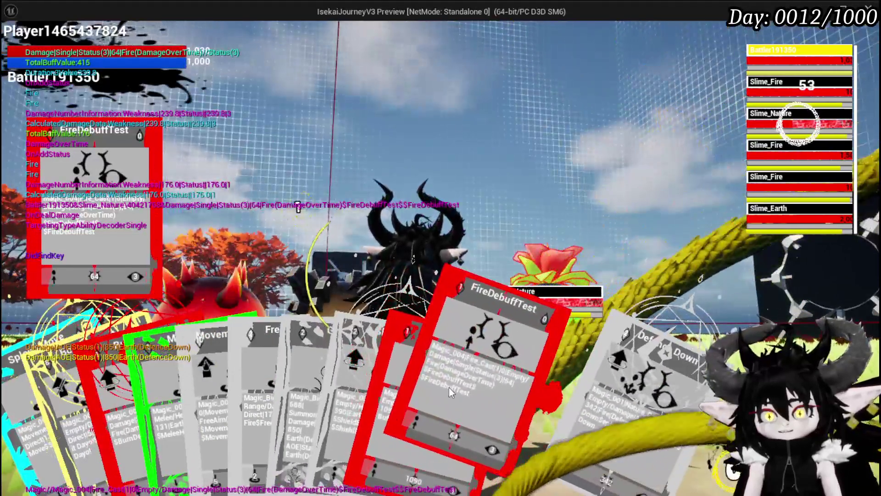
left_click(449, 388)
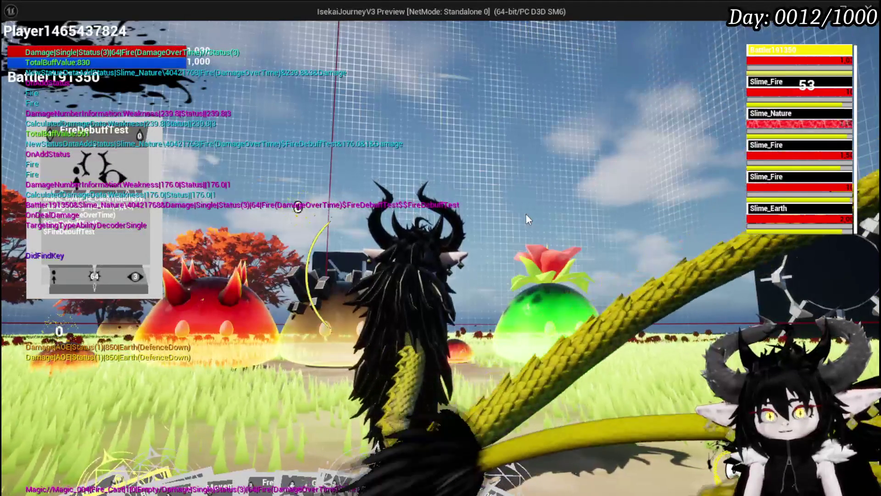
key("Escape")
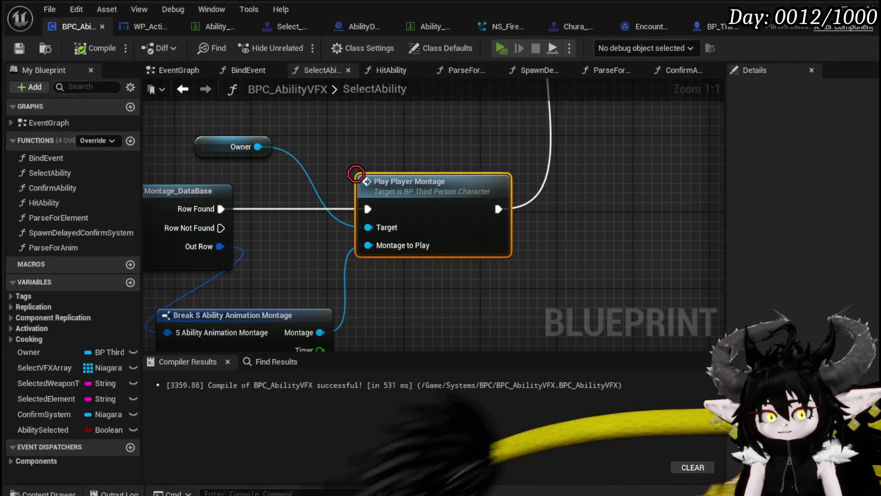
- Relaunch the game, open FireDebuffTest from the Magic deck and set its targeting to area of effect
key("alt+Tab")
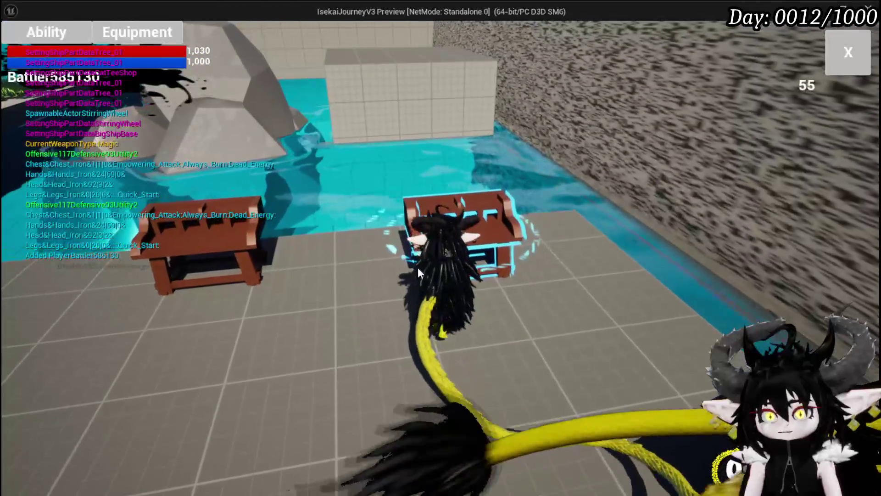
left_click(589, 187)
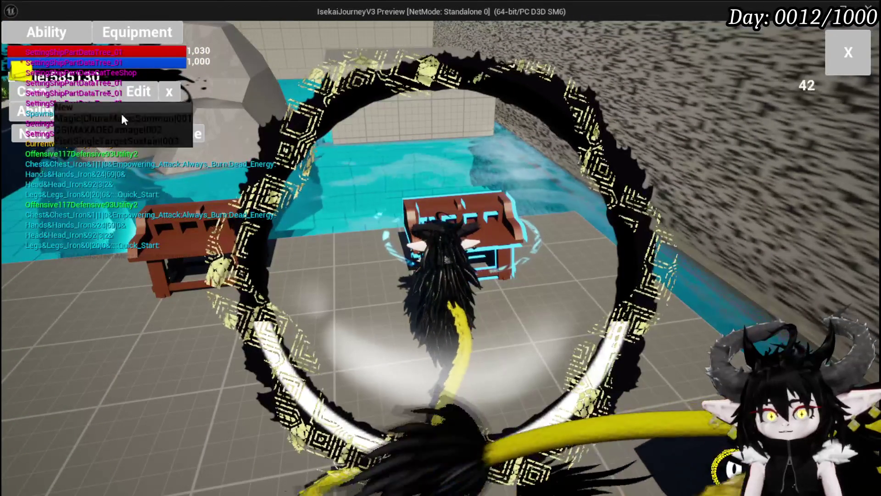
left_click(112, 117)
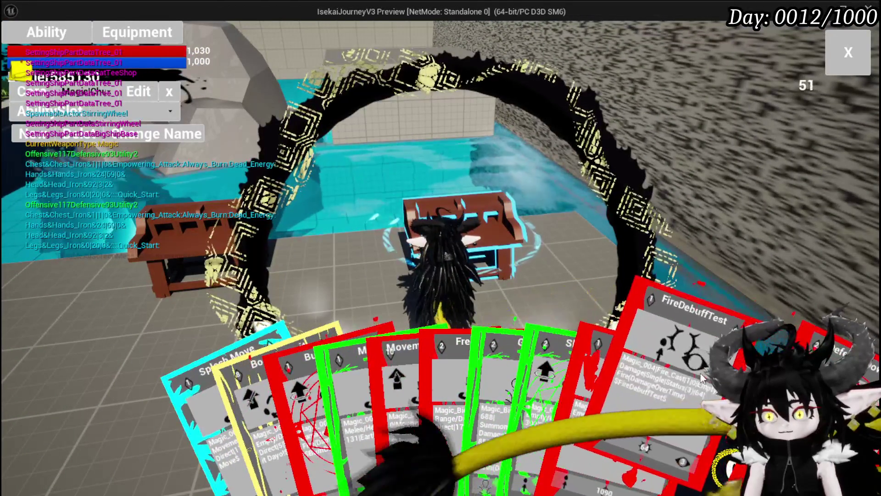
left_click(701, 378)
left_click(344, 406)
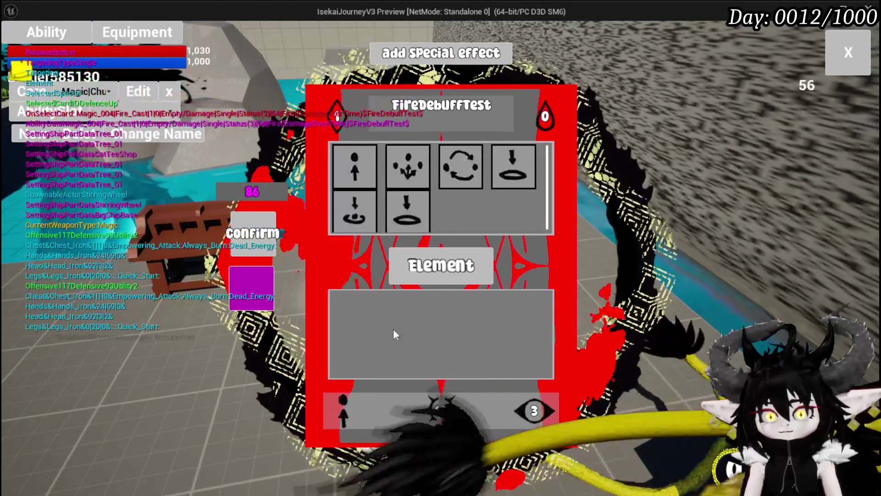
left_click(402, 172)
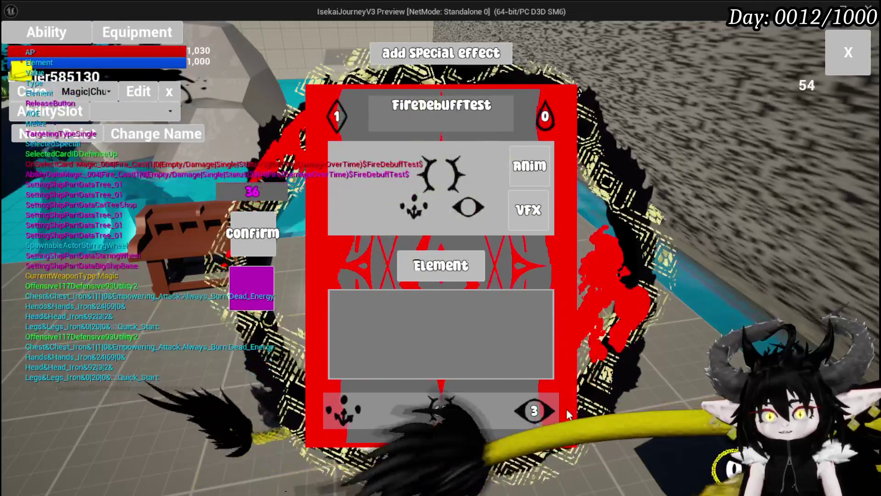
- Set the card's status value to 2, change its 64 value to 16, and confirm
left_click(535, 410)
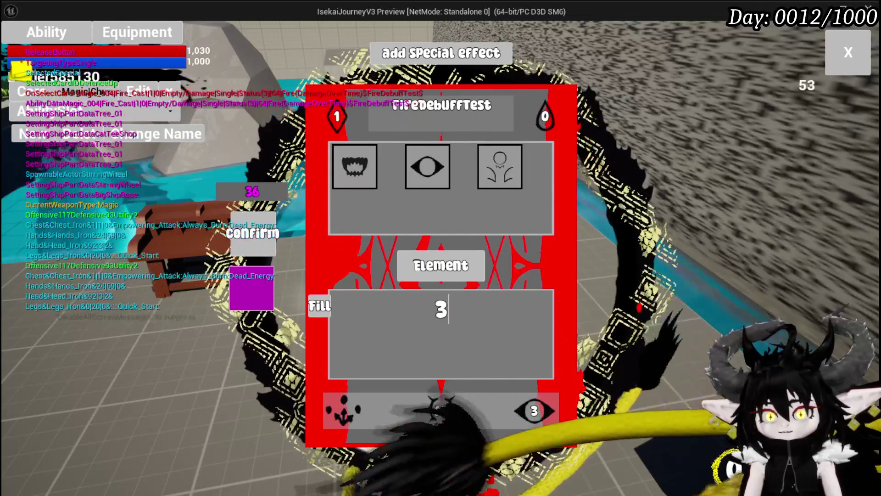
key("BackSpace")
type("2")
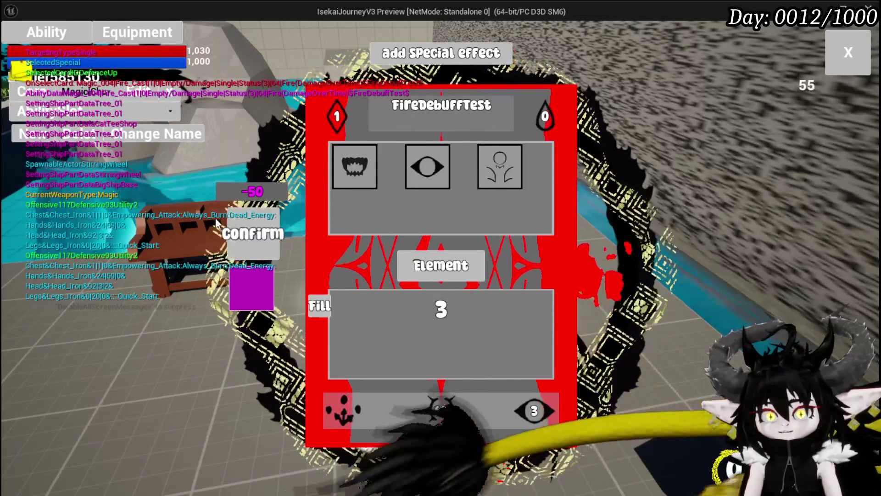
left_click(441, 410)
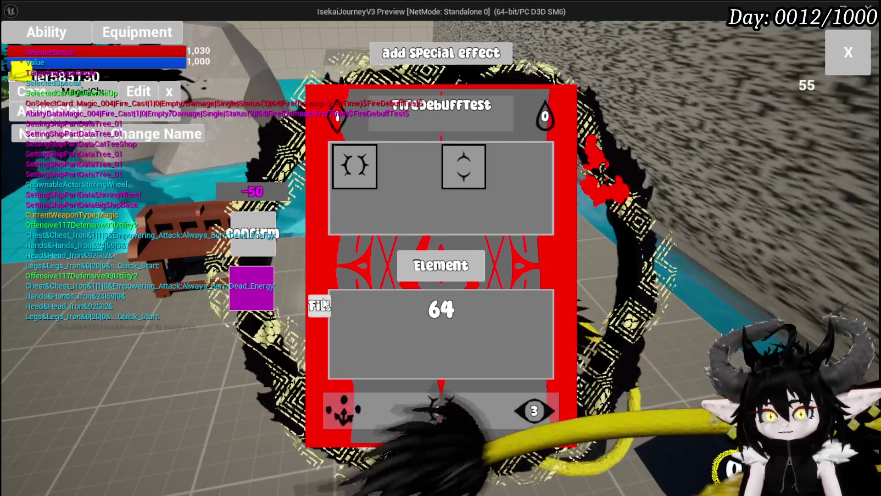
left_click(331, 300)
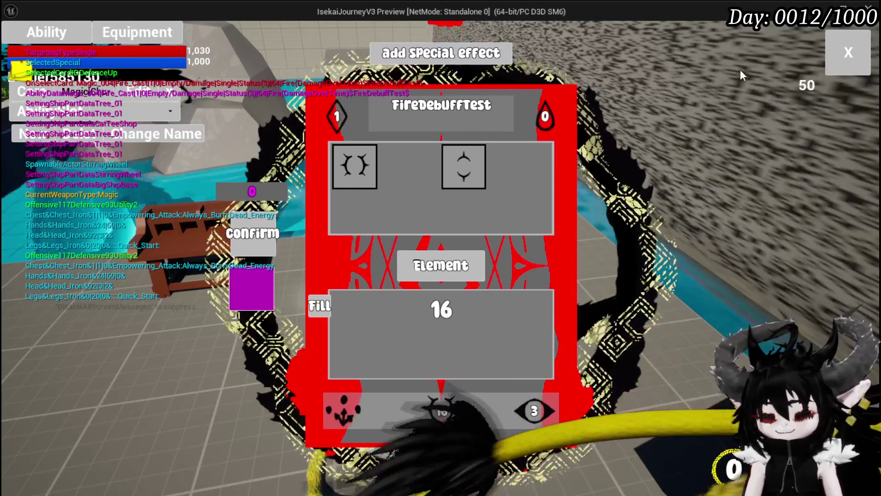
left_click(262, 228)
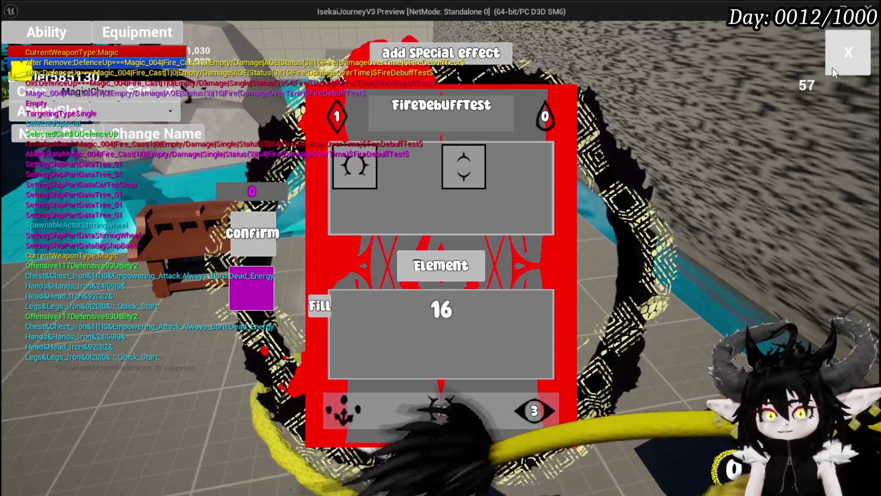
left_click(849, 52)
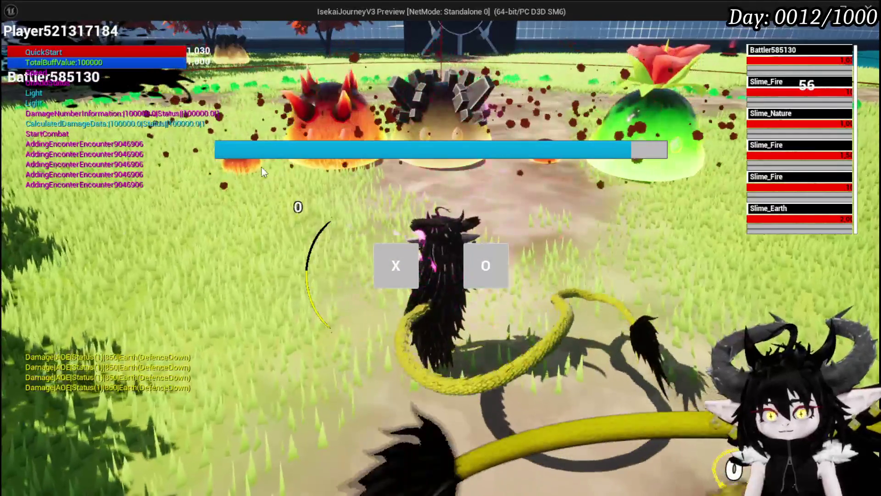
- Start combat, cast the area FireDebuffTest card at both slimes, then stop play
left_click(378, 264)
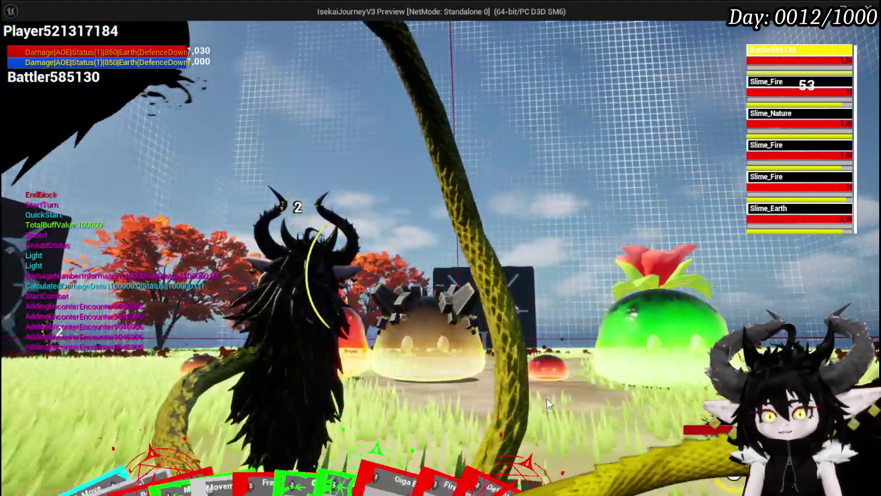
mouse_move(450, 464)
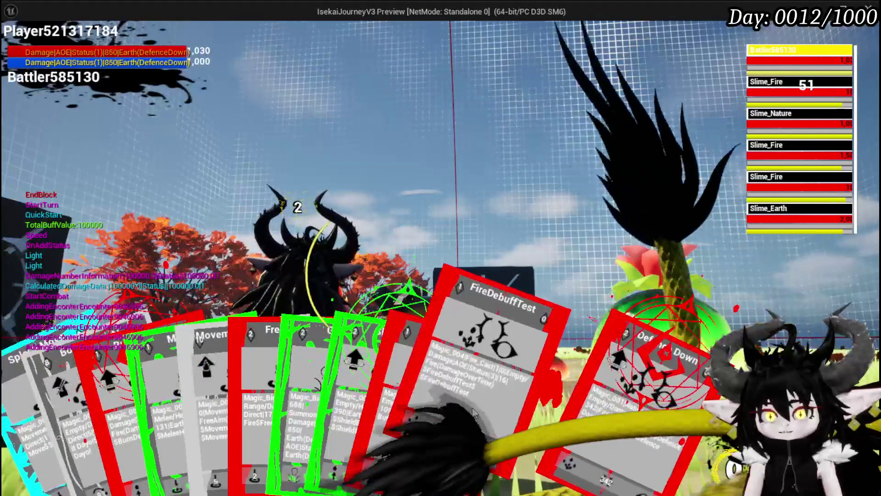
left_click(472, 407)
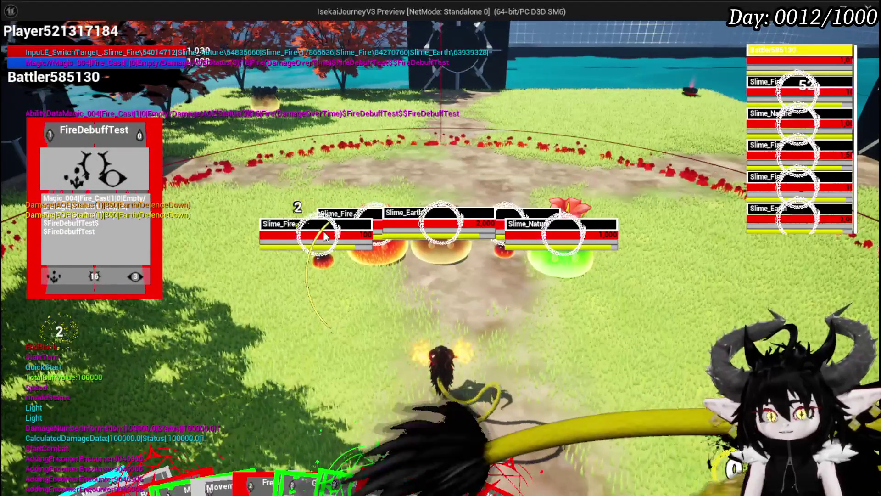
left_click(519, 237)
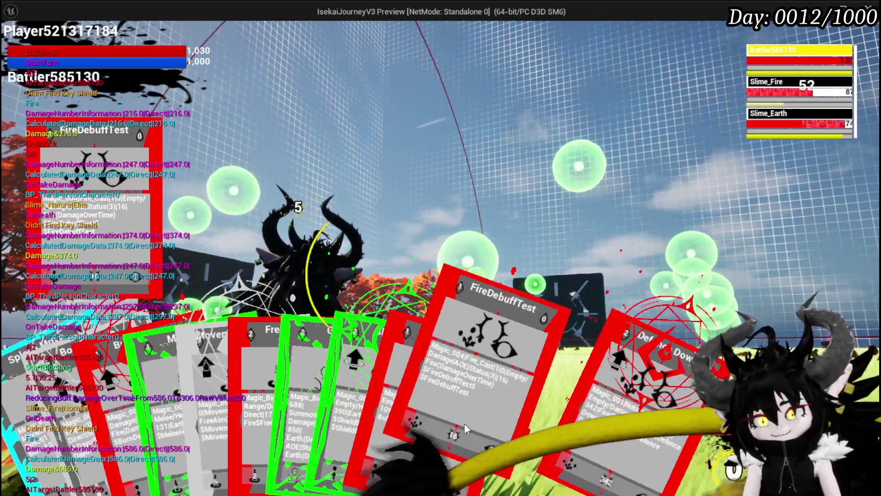
left_click(465, 423)
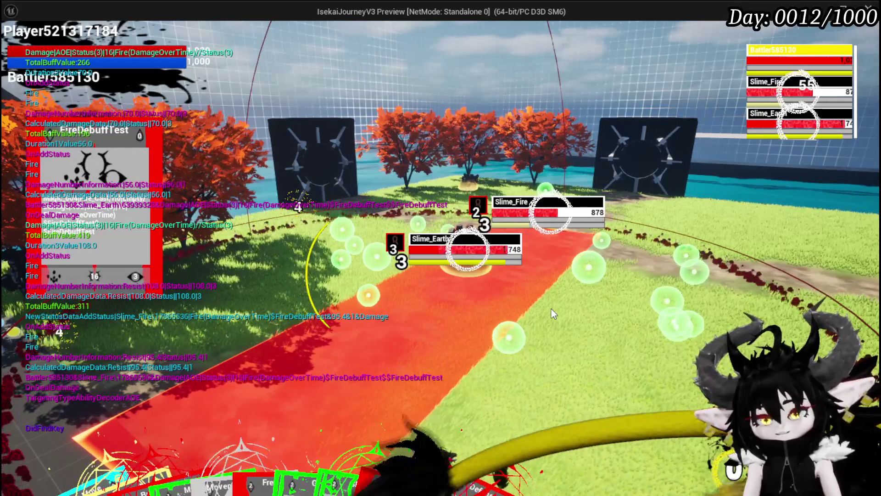
key("Escape")
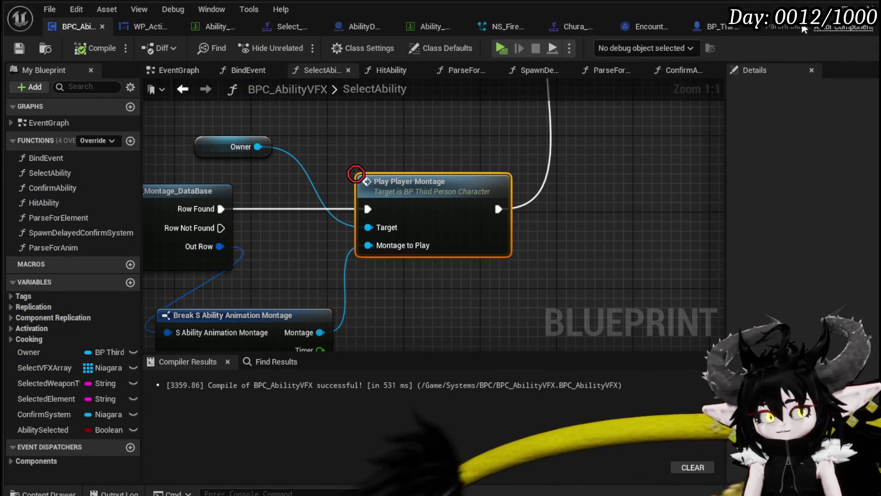
- Restart play and open the FireDebuffTest card from the Ability panel's magic spell set
key("alt+Tab")
key("alt+Tab")
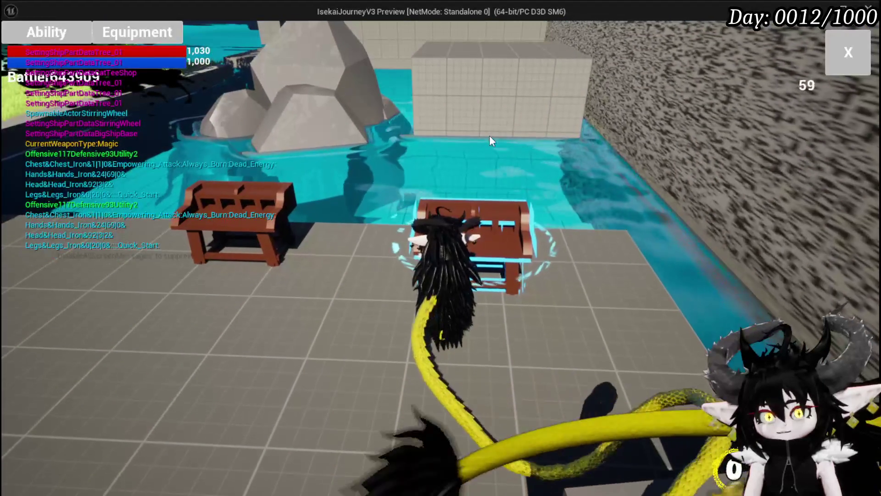
left_click(85, 43)
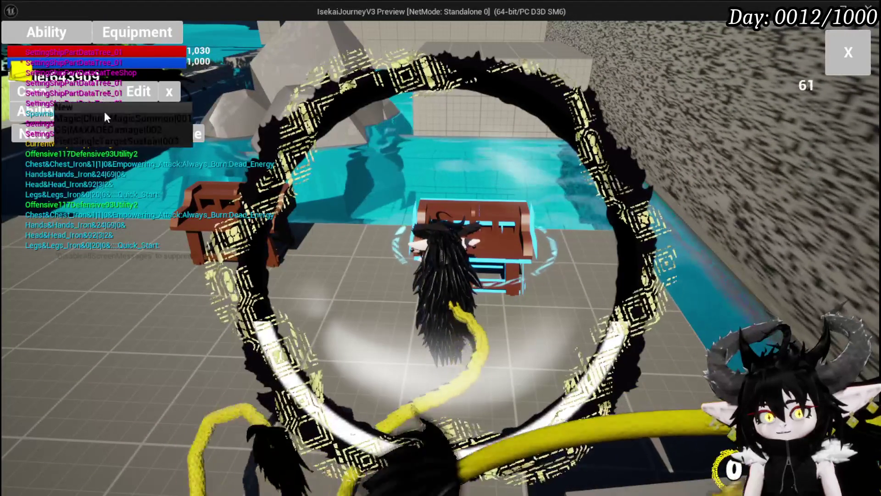
left_click(101, 117)
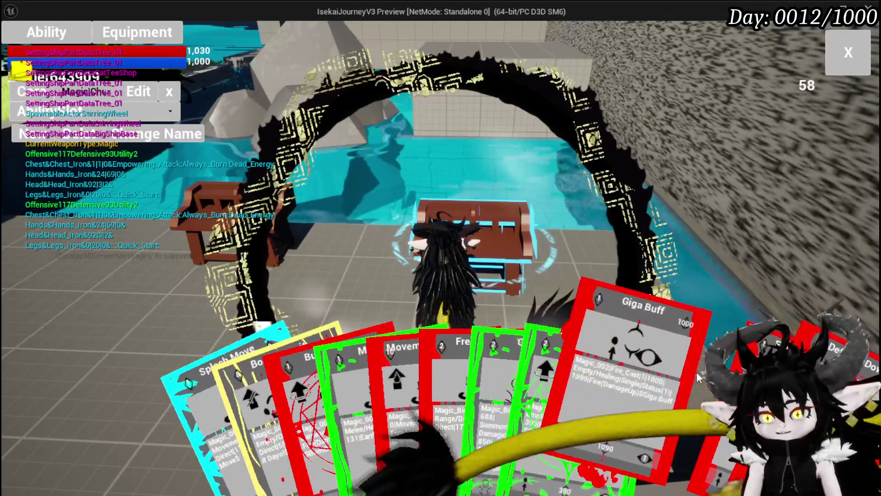
left_click(621, 360)
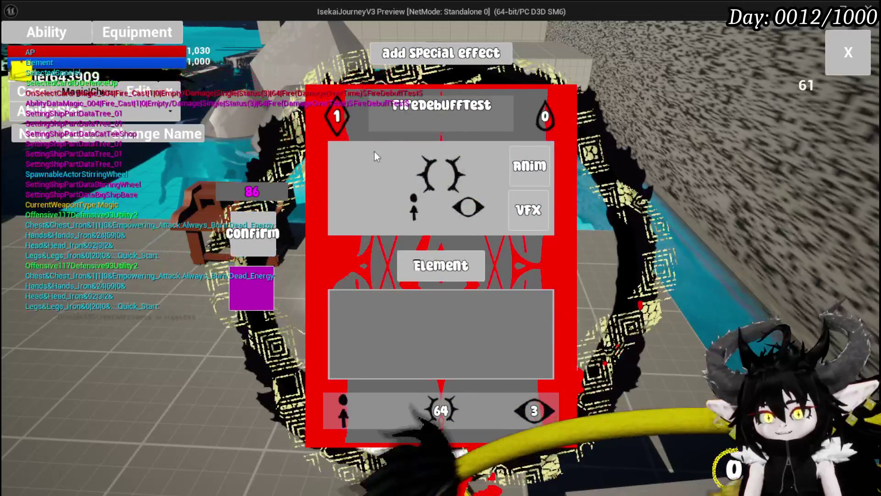
- Set the card's targeting to Bounce and its status to Damage over Time with value 3
left_click(339, 409)
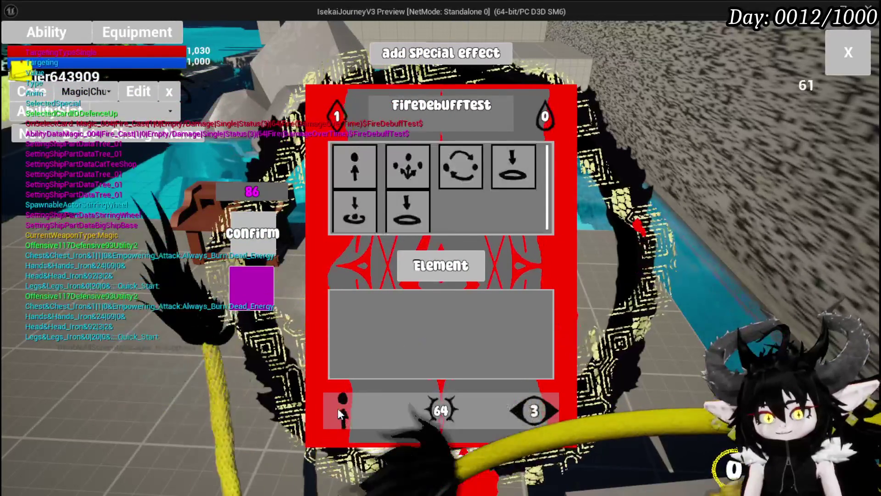
left_click(462, 170)
left_click(533, 411)
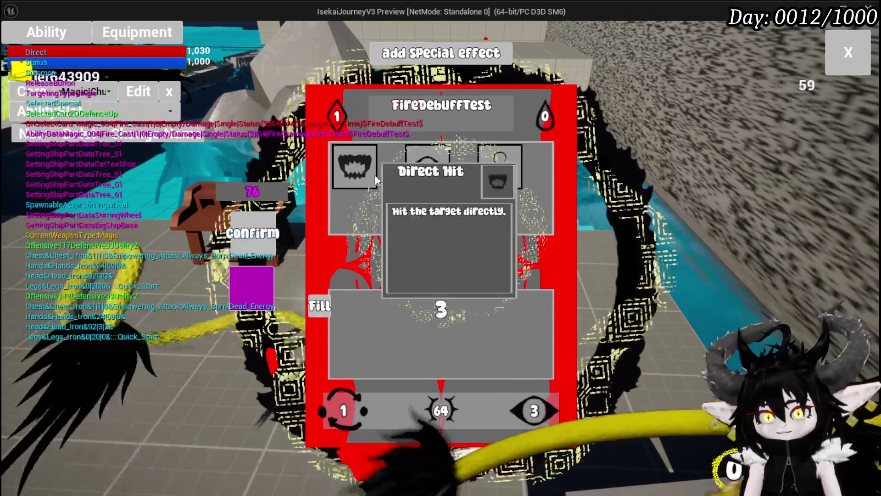
left_click(500, 167)
left_click(357, 163)
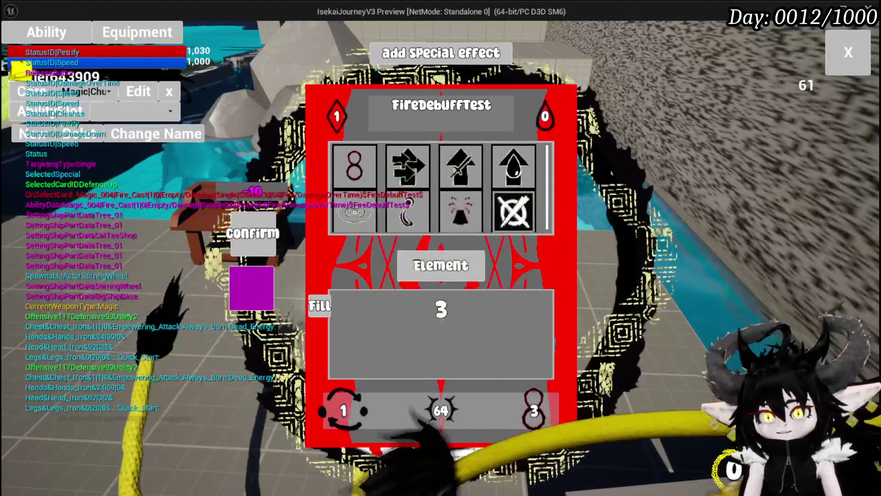
double_click(442, 309)
type("2")
key("BackSpace")
type("3")
- Enter a provisional bounce count of 23 and a middle value of 20
left_click(340, 413)
left_click(340, 415)
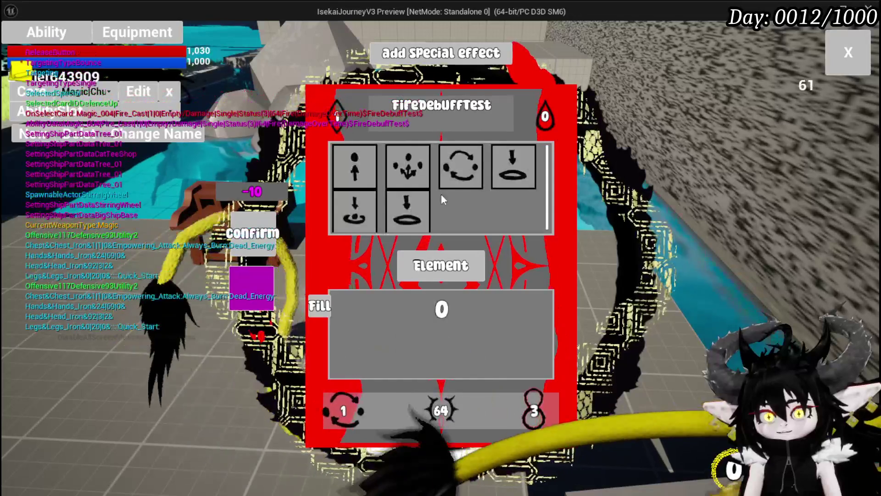
double_click(442, 309)
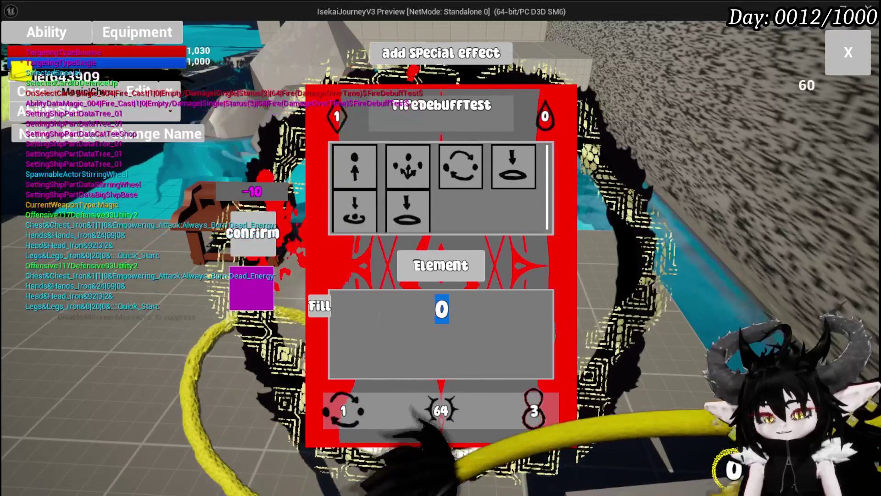
type("2")
type("3")
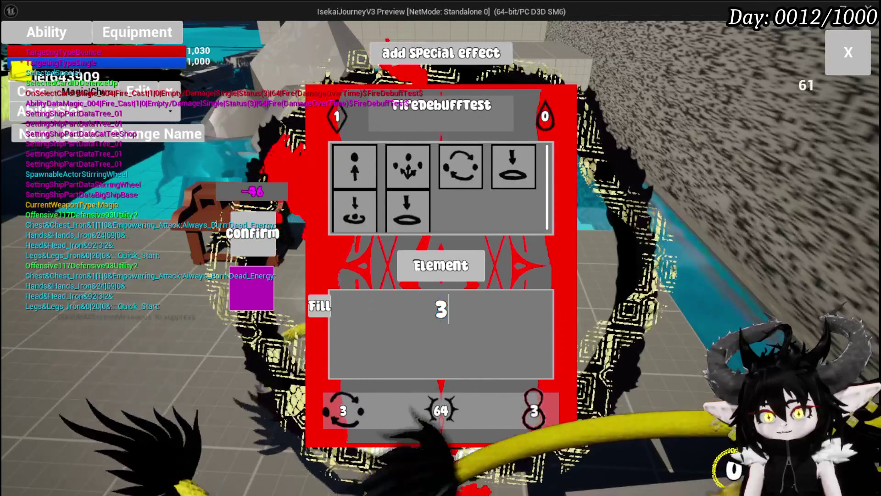
left_click(442, 410)
left_click(443, 412)
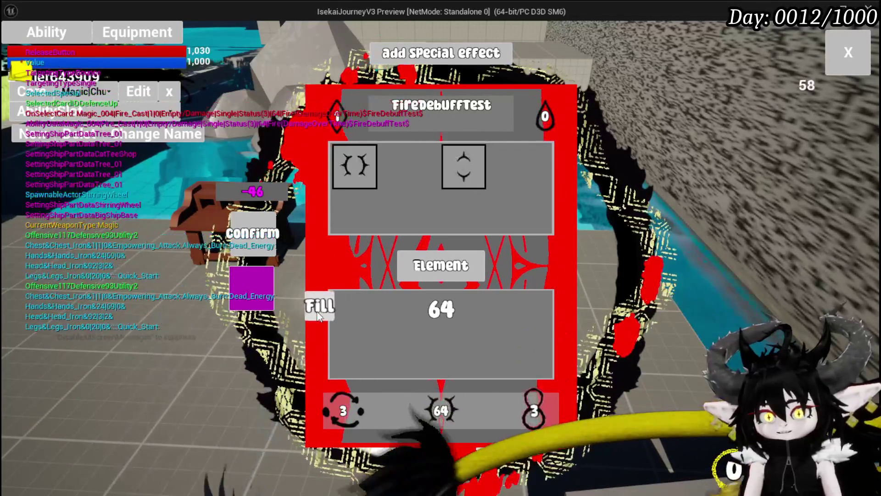
type("20")
- Correct the bounce count to 4 and middle value to 9, then confirm the card edits
left_click(343, 413)
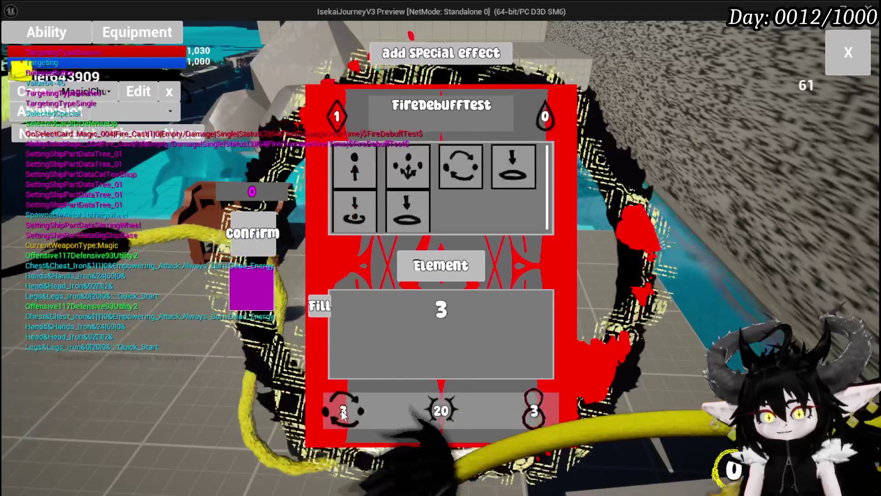
type("4")
left_click(441, 410)
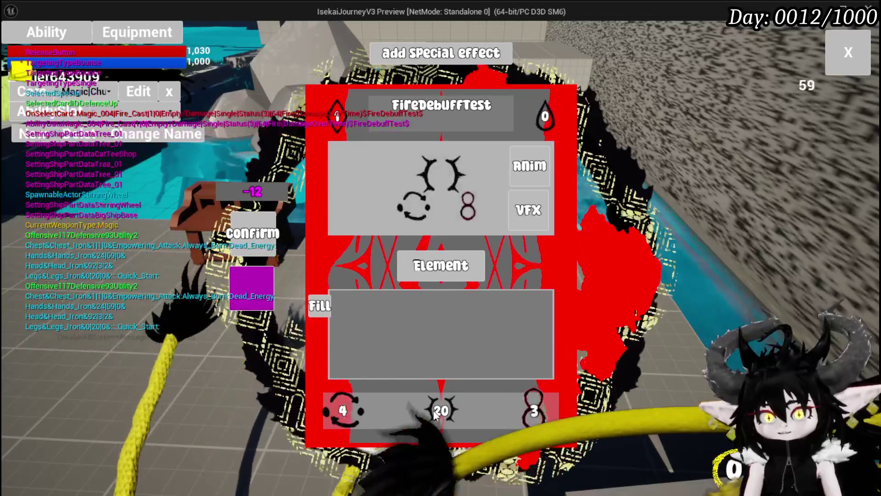
left_click(441, 410)
type("9")
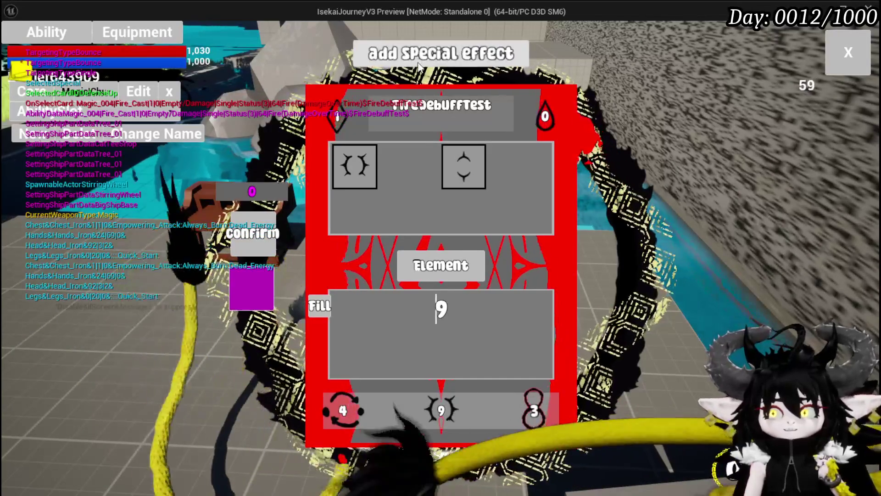
left_click(170, 91)
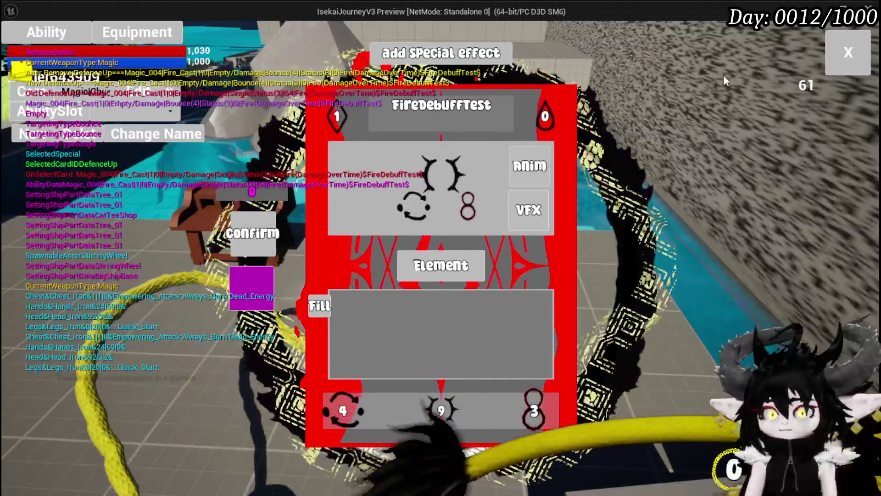
left_click(835, 54)
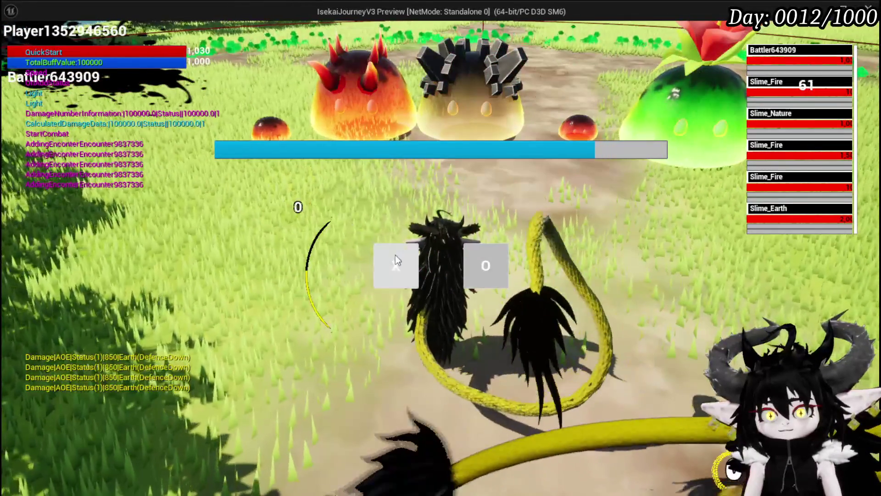
- Accept the slime encounter and cast FireDebuffTest at Slime_Nature
left_click(394, 252)
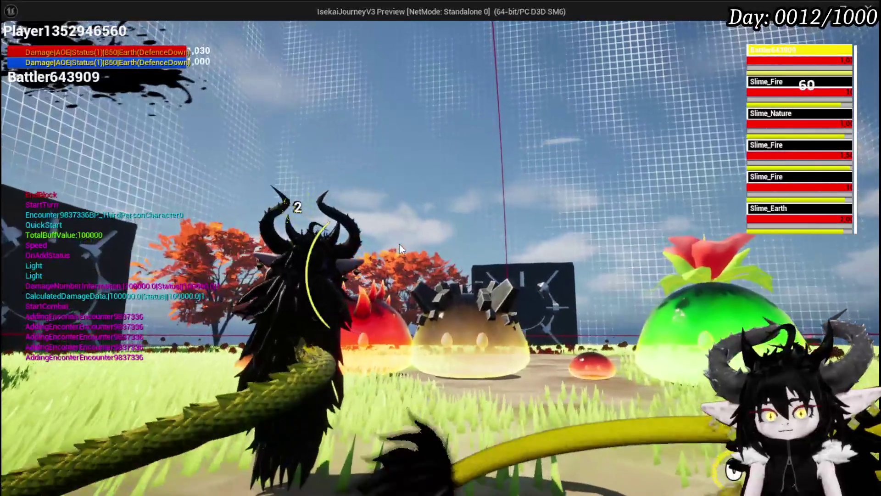
scroll(523, 401, "down", 1)
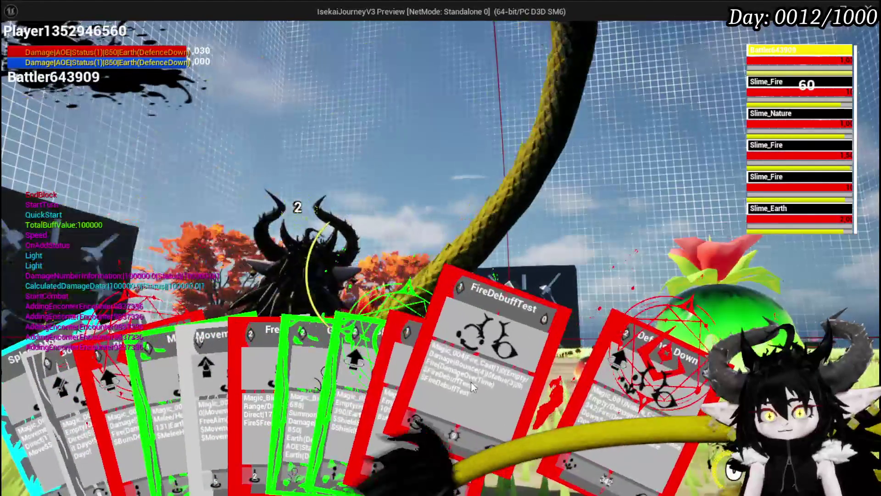
left_click(487, 288)
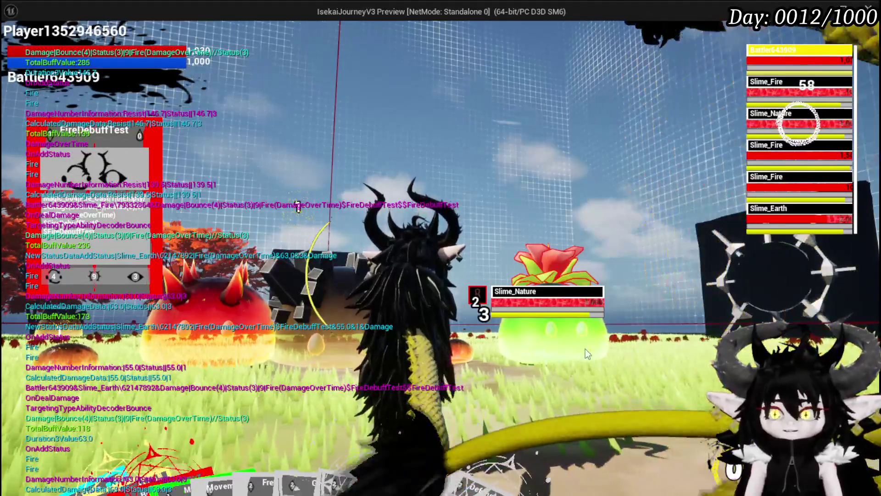
- Cycle the battle target through Slime_Nature, both Slime_Fire entries and Slime_Earth
key("Tab")
key("Tab")
key("Tab")
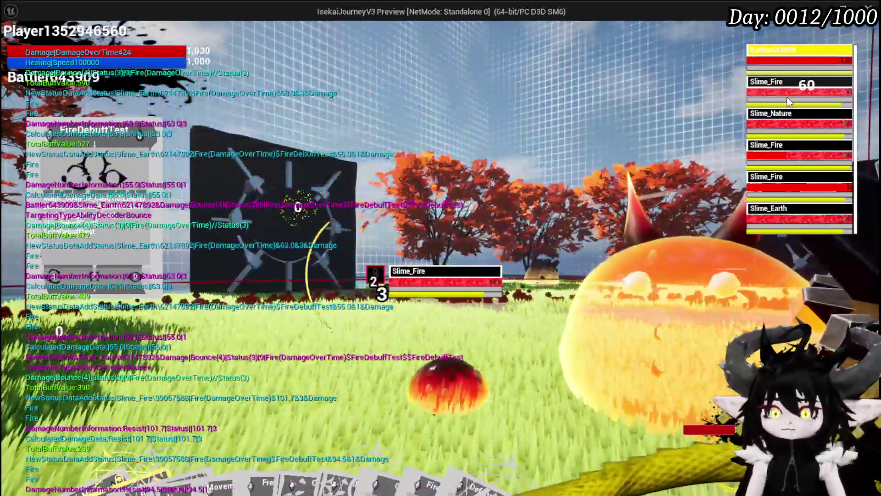
left_click(790, 117)
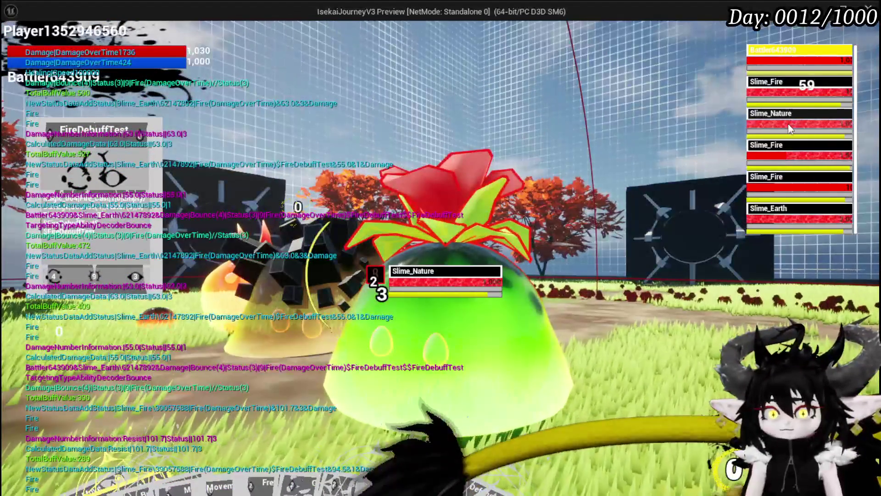
left_click(789, 153)
left_click(788, 191)
left_click(783, 215)
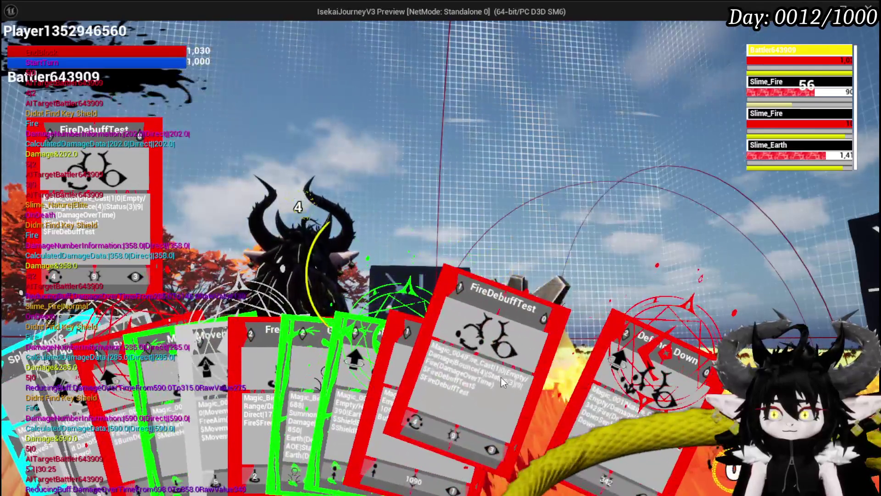
- Cast FireDebuffTest at the target, retarget with E, and cast it again on Slime_Earth
left_click(501, 377)
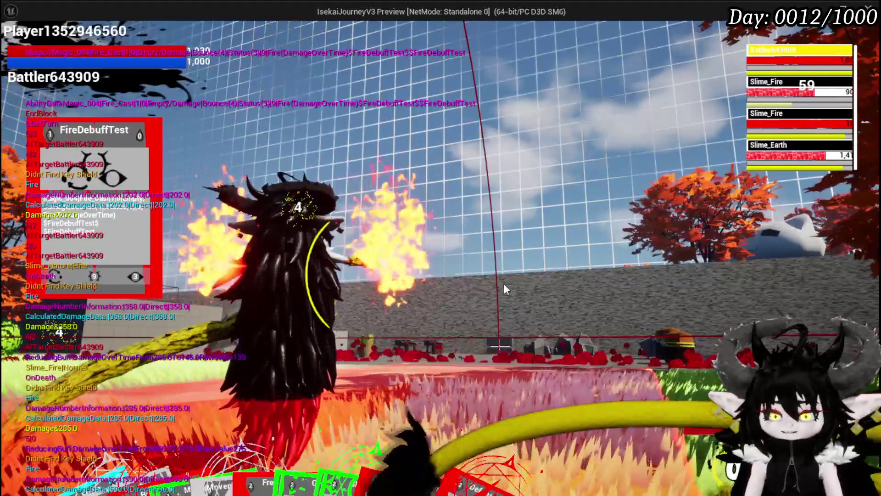
key("e")
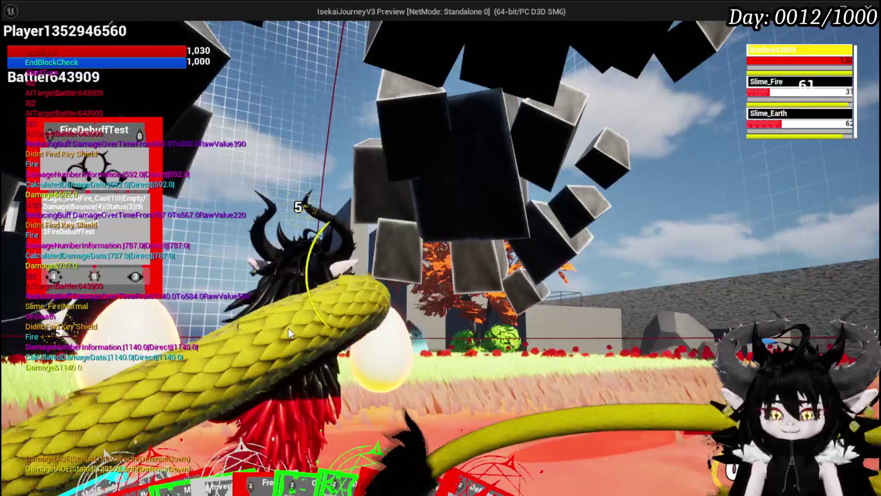
mouse_move(266, 448)
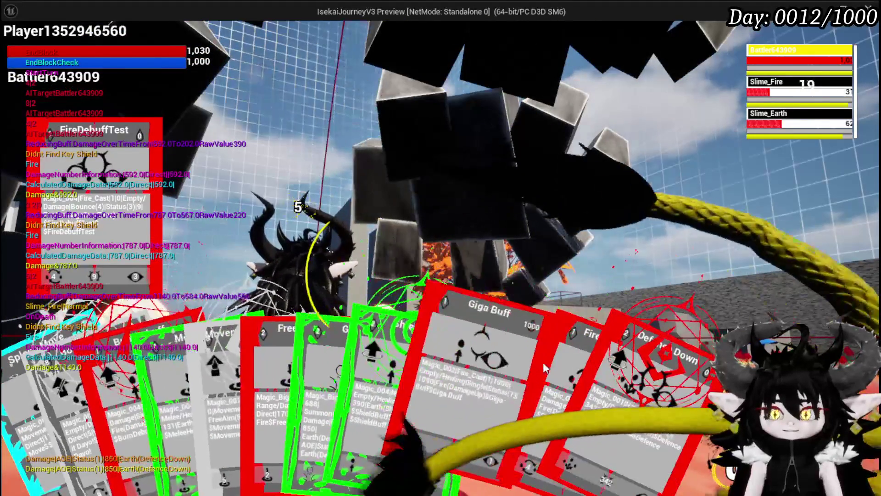
left_click(467, 354)
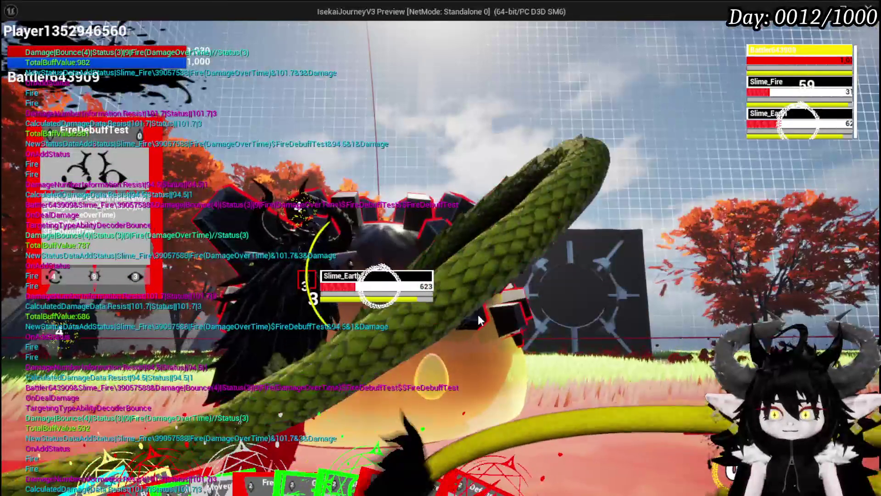
- Toggle the target between Slime_Fire and Slime_Earth, take the first loot item, and stop the preview
key("Tab")
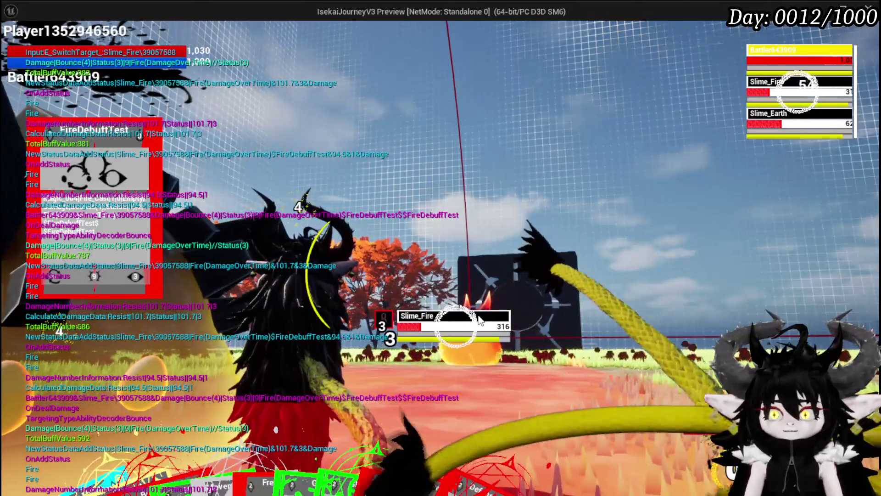
key("Tab")
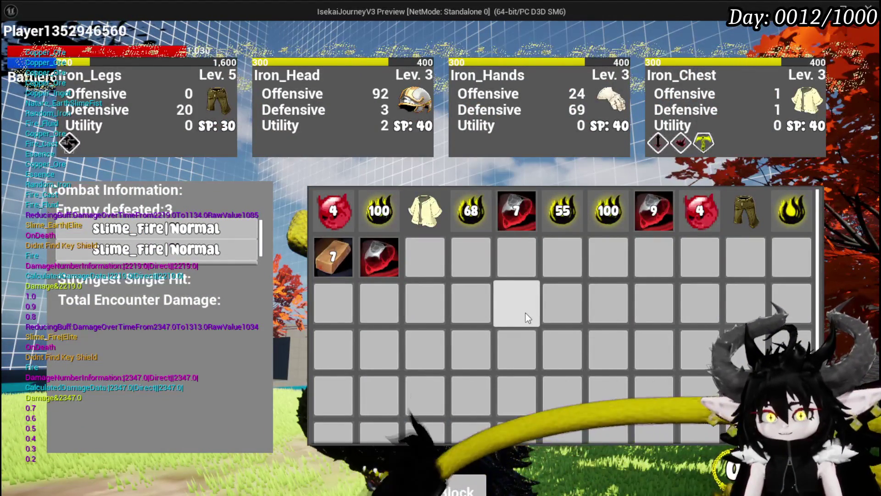
left_click(473, 486)
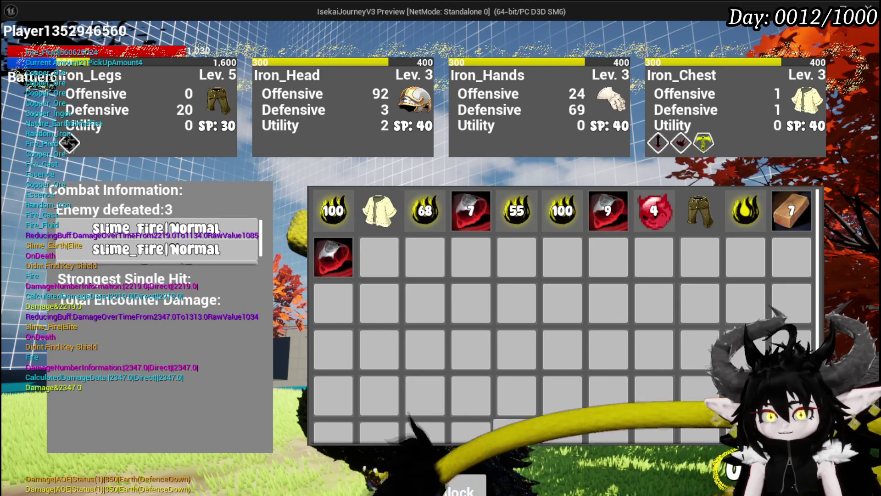
key("Escape")
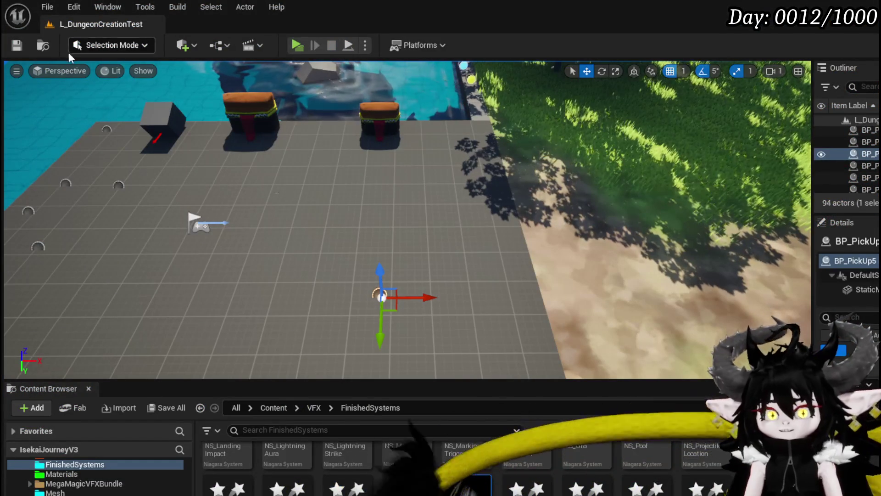
- Save all, check the Fire_Cast row's 0.9 timer and Niagara systems, then return to BPC_AbilityVFX
key("ctrl+s")
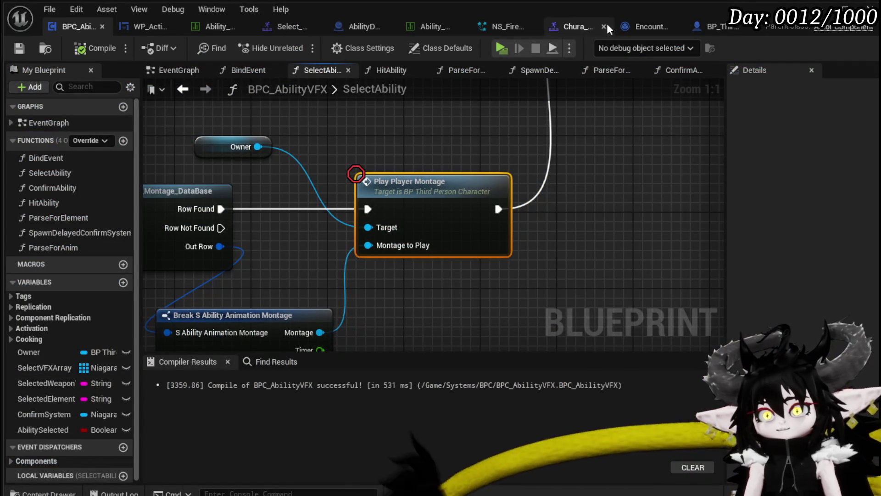
left_click(444, 26)
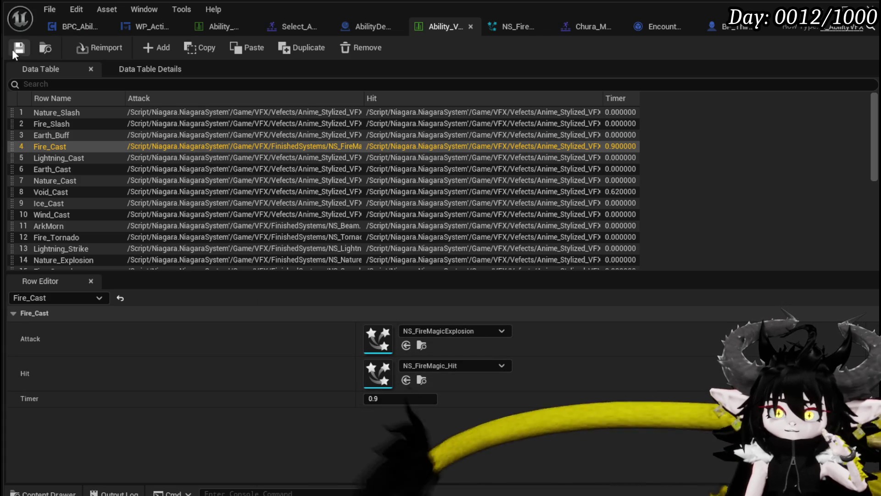
left_click(77, 23)
- Open the ConfirmAbility graph and inspect its montage, Get Data Table Row and Set Timer nodes
scroll(409, 161, "down", 3)
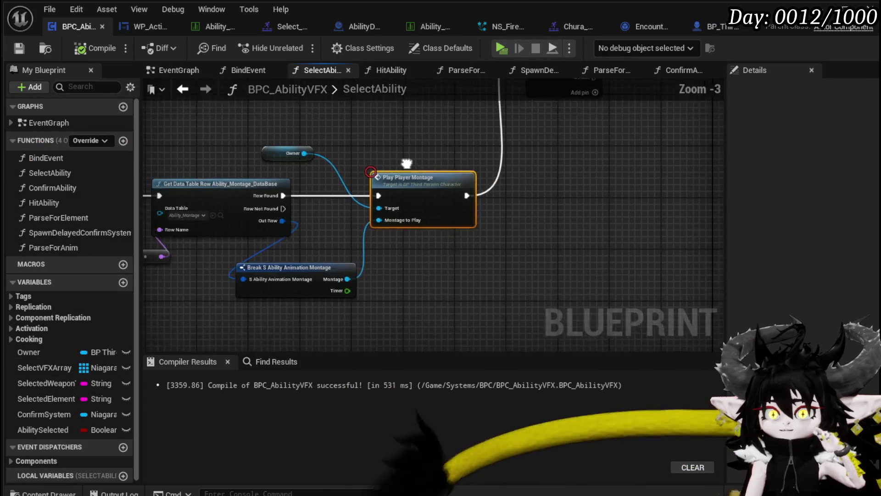
left_click_drag(390, 185, 685, 248)
scroll(543, 221, "down", 3)
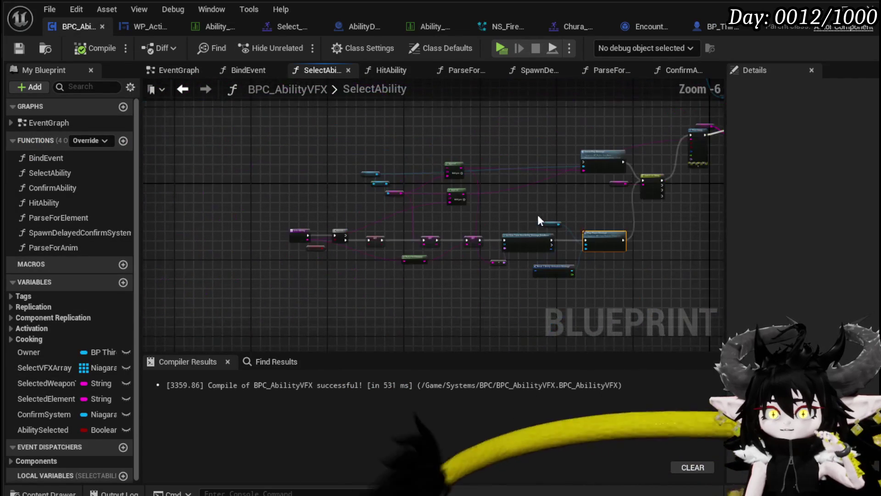
scroll(156, 252, "up", 1)
double_click(74, 187)
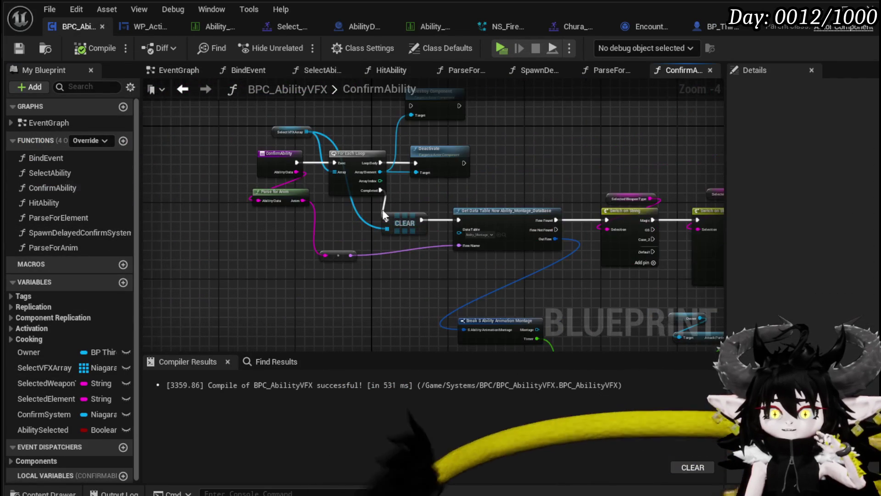
scroll(404, 230, "up", 4)
mouse_move(441, 256)
left_mouse_down()
mouse_move(441, 203)
mouse_move(427, 241)
left_mouse_up()
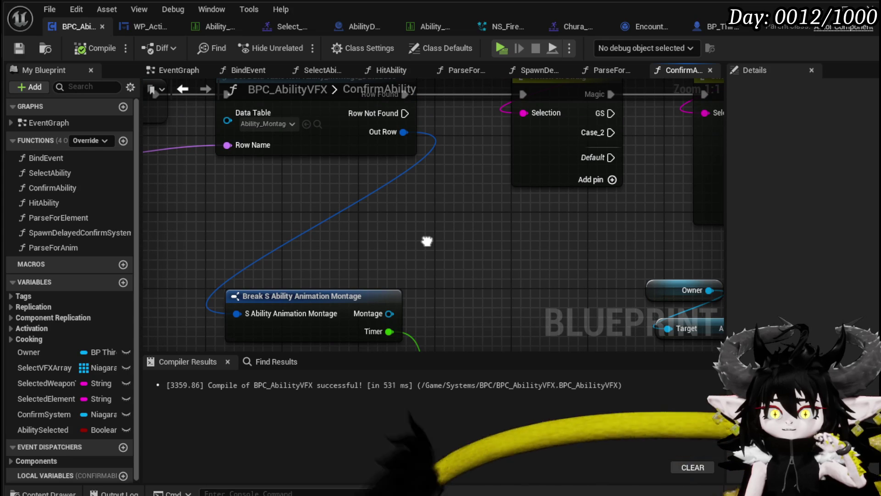
mouse_move(427, 241)
left_mouse_down()
mouse_move(441, 286)
mouse_move(441, 254)
mouse_move(472, 190)
left_mouse_up()
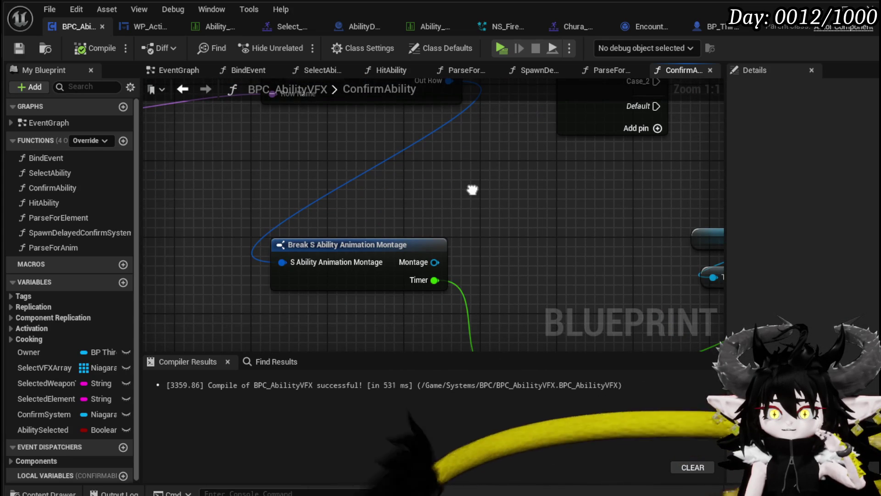
scroll(445, 283, "down", 3)
mouse_move(203, 180)
left_mouse_down()
mouse_move(262, 192)
mouse_move(321, 227)
mouse_move(271, 225)
mouse_move(253, 202)
mouse_move(397, 275)
mouse_move(256, 221)
mouse_move(344, 236)
mouse_move(417, 230)
mouse_move(344, 186)
left_mouse_up()
scroll(567, 148, "down", 2)
left_click_drag(507, 189, 323, 189)
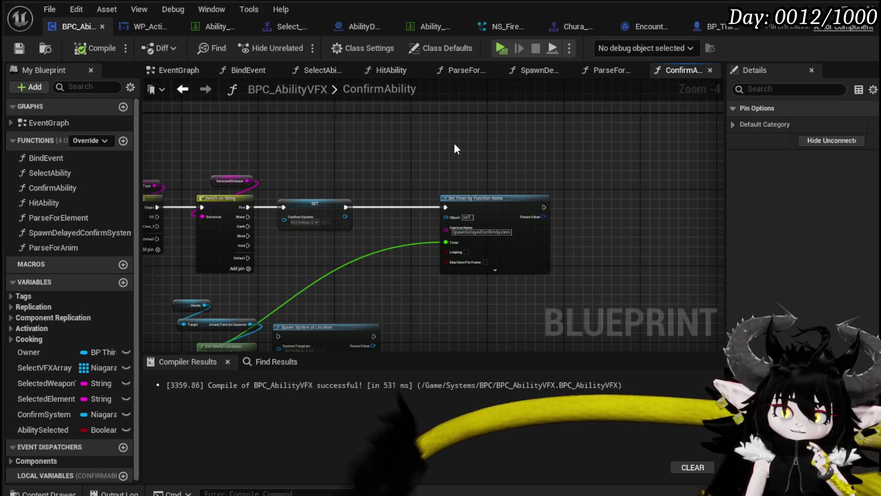
- Pan across ConfirmAbility to locate the switch, loop, location and spawn nodes
mouse_move(456, 149)
left_mouse_down()
mouse_move(462, 169)
mouse_move(505, 145)
mouse_move(638, 256)
mouse_move(767, 210)
left_mouse_up()
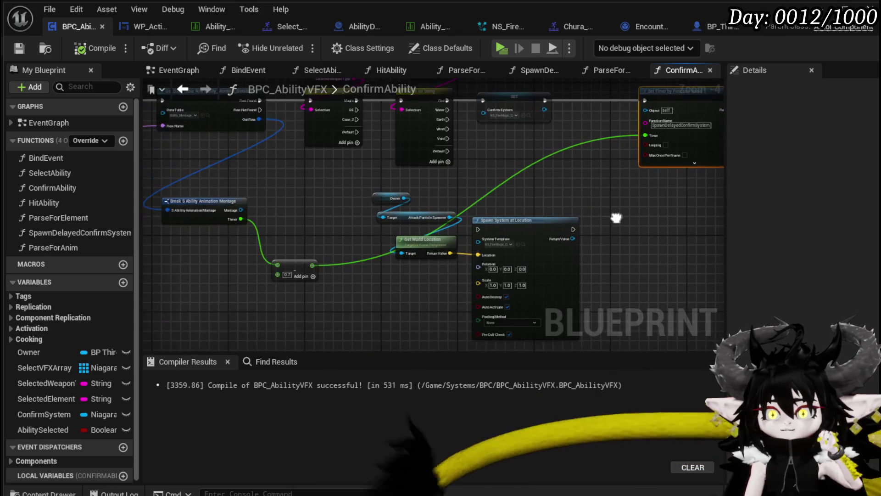
left_click_drag(550, 202, 417, 252)
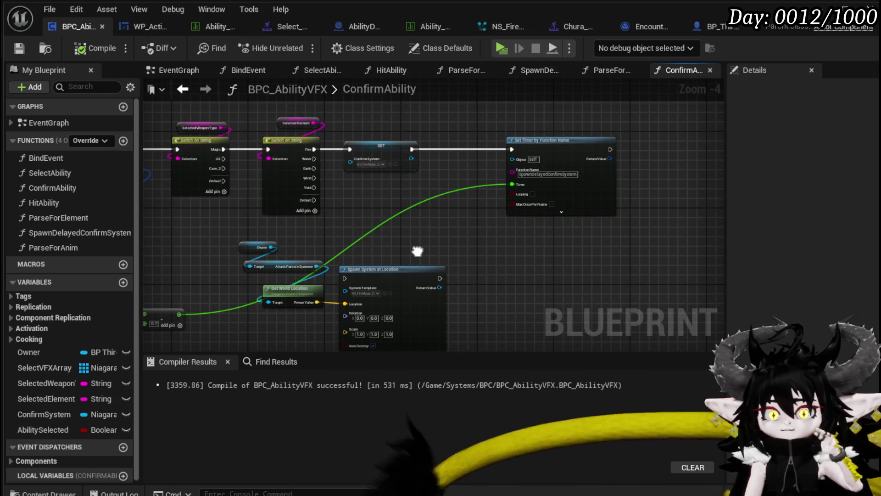
left_click_drag(418, 251, 461, 193)
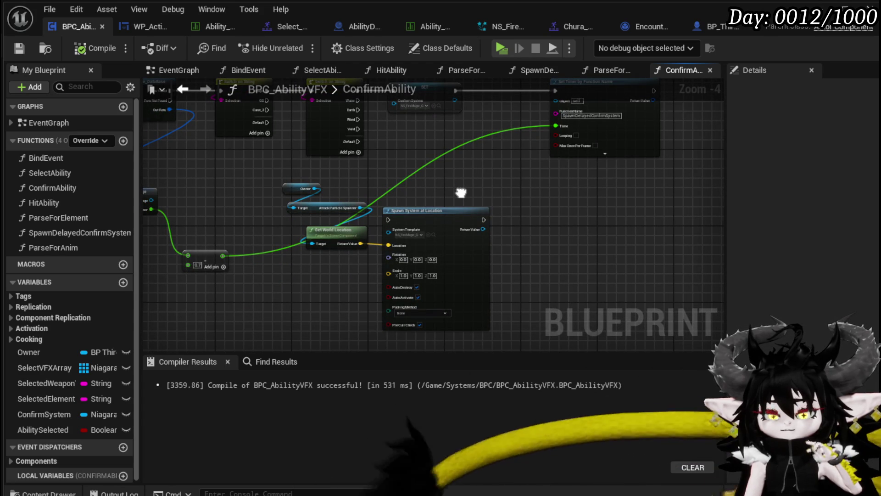
left_click_drag(461, 193, 461, 189)
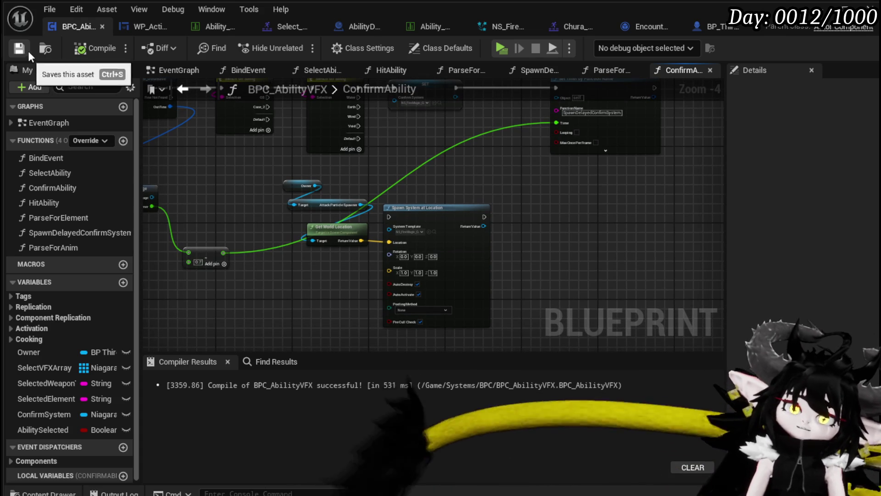
left_click_drag(380, 162, 411, 178)
scroll(522, 179, "down", 1)
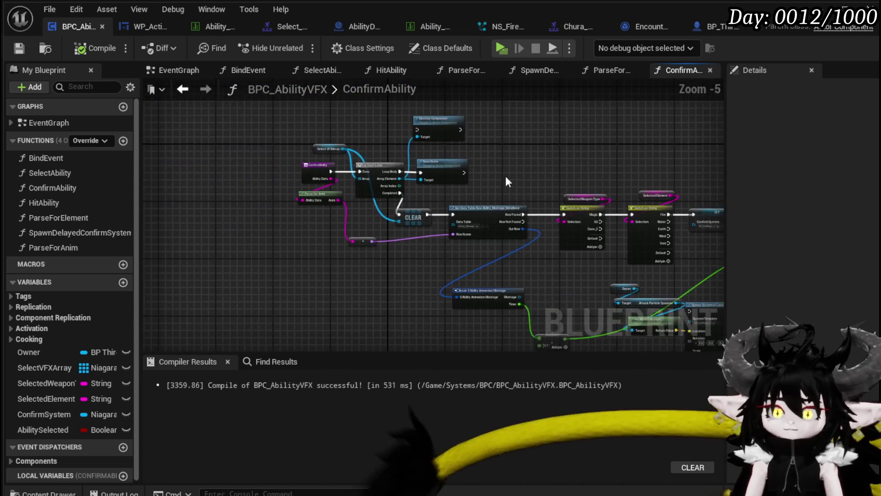
scroll(528, 206, "up", 3)
mouse_move(536, 242)
left_mouse_down()
mouse_move(557, 245)
mouse_move(472, 196)
mouse_move(496, 240)
mouse_move(511, 218)
left_mouse_up()
scroll(472, 197, "down", 1)
mouse_move(192, 189)
left_mouse_down()
mouse_move(307, 177)
mouse_move(264, 187)
mouse_move(227, 180)
left_mouse_up()
mouse_move(543, 198)
left_mouse_down()
mouse_move(324, 139)
mouse_move(359, 136)
left_mouse_up()
- Delete the Owner, Attack Particle Spawner, Get World Location and Spawn System at Location nodes, then compile and save
left_click(17, 47)
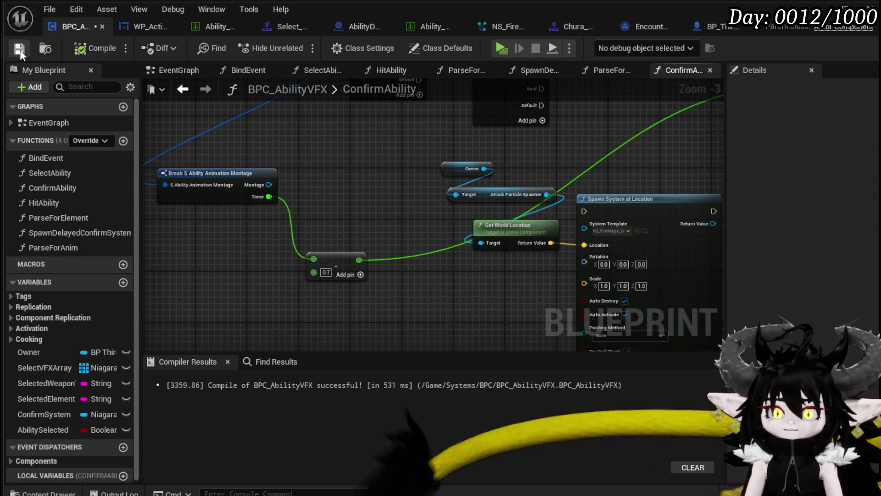
scroll(395, 171, "down", 1)
mouse_move(396, 172)
left_mouse_down()
mouse_move(284, 180)
mouse_move(551, 272)
left_mouse_up()
scroll(293, 183, "up", 2)
key("Delete")
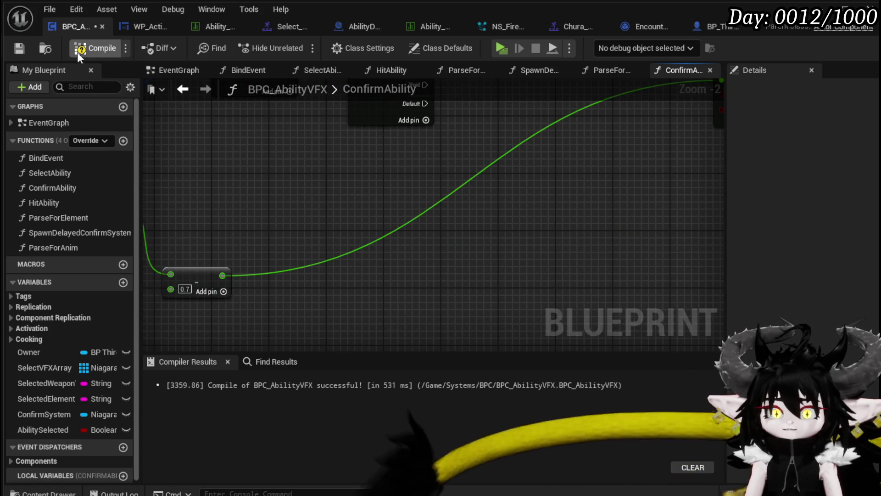
left_click(79, 47)
left_click(21, 48)
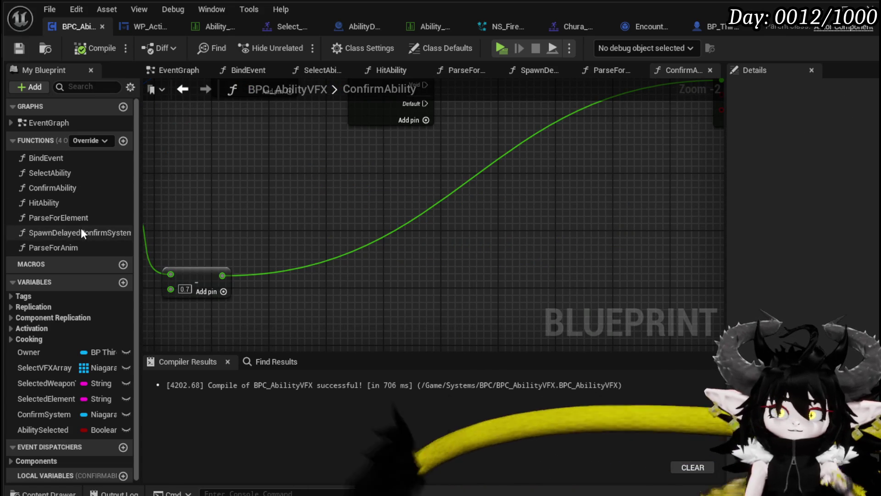
- Open the HitAbility graph, then the SpawnDelayedConfirmSystem function graph
left_click(83, 204)
double_click(83, 203)
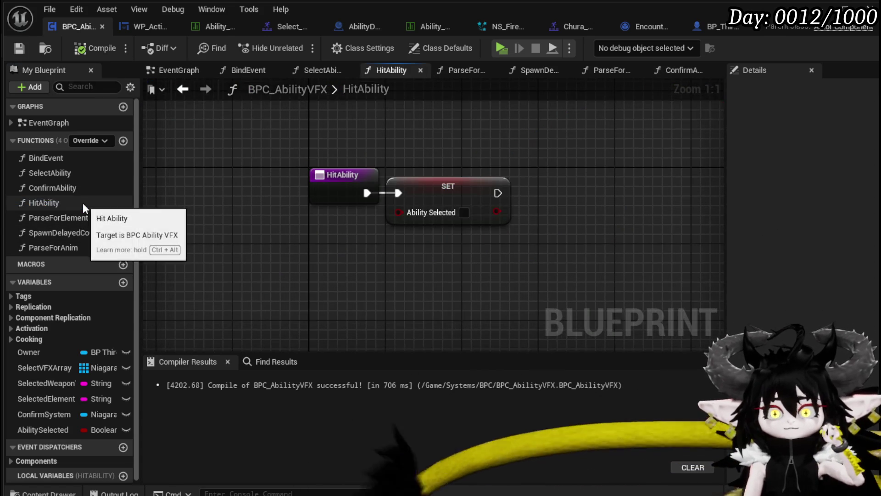
double_click(89, 235)
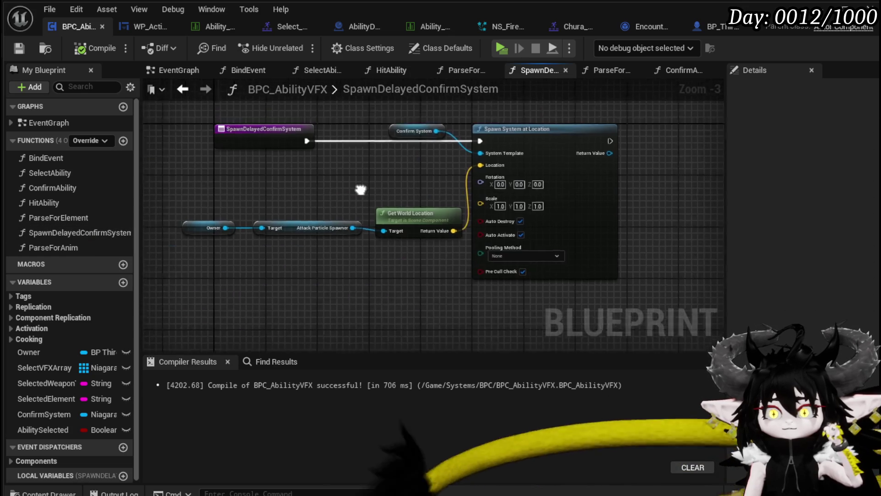
- Tidy Get World Location beside the Attack Particle Spawner and Target getters, and save the blueprint
mouse_move(226, 256)
left_mouse_down()
mouse_move(443, 191)
mouse_move(373, 197)
mouse_move(390, 213)
mouse_move(376, 203)
left_mouse_up()
left_click(381, 181)
mouse_move(271, 224)
left_mouse_down()
mouse_move(245, 243)
mouse_move(225, 243)
left_mouse_up()
left_click_drag(368, 209, 329, 225)
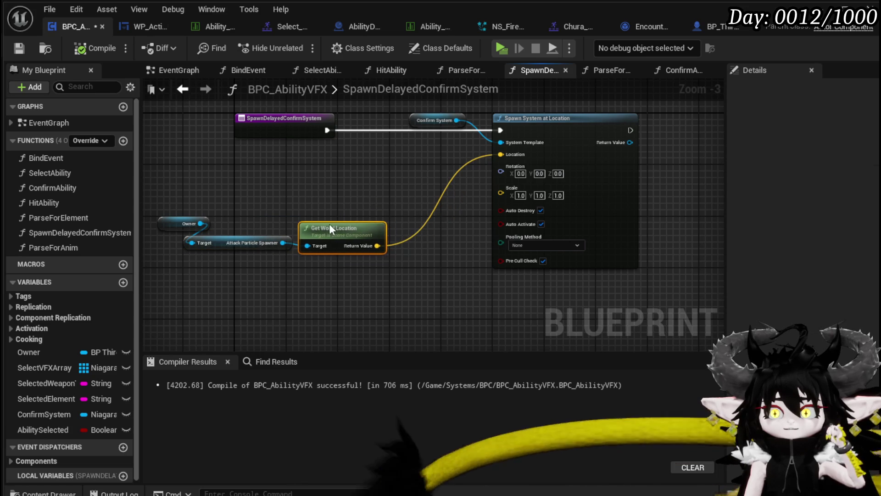
left_click(337, 203)
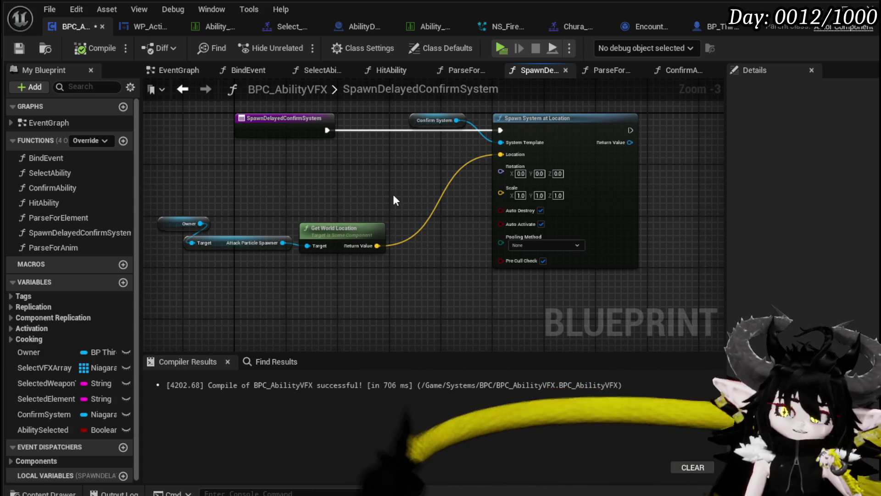
left_click(17, 46)
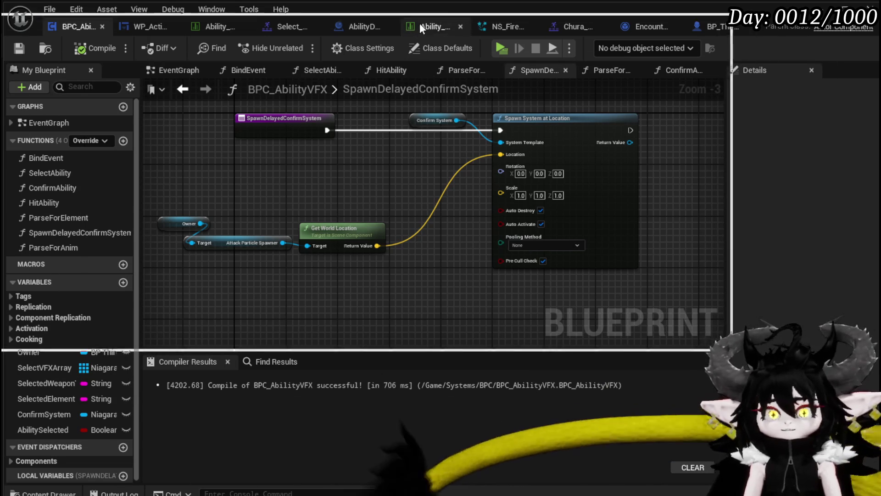
key("alt+Tab")
- Zoom the Krita canvas, make the window taller, and set the paint colour to red
scroll(408, 187, "up", 3)
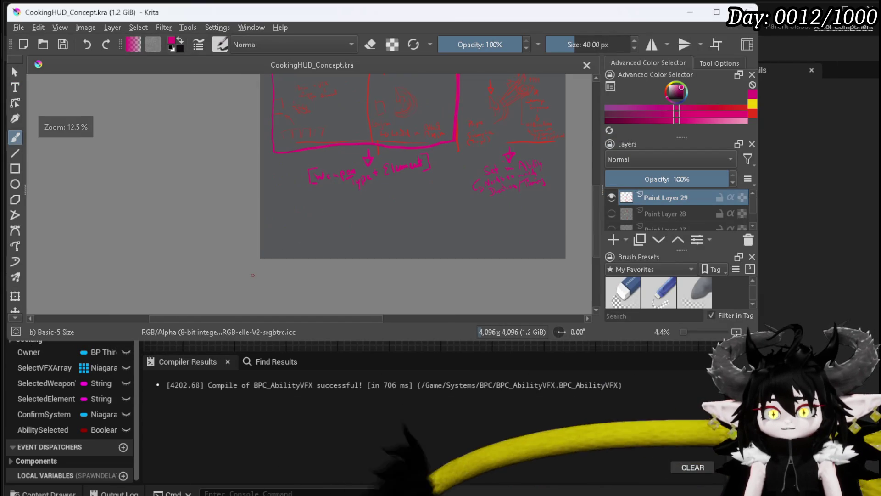
scroll(293, 172, "up", 2)
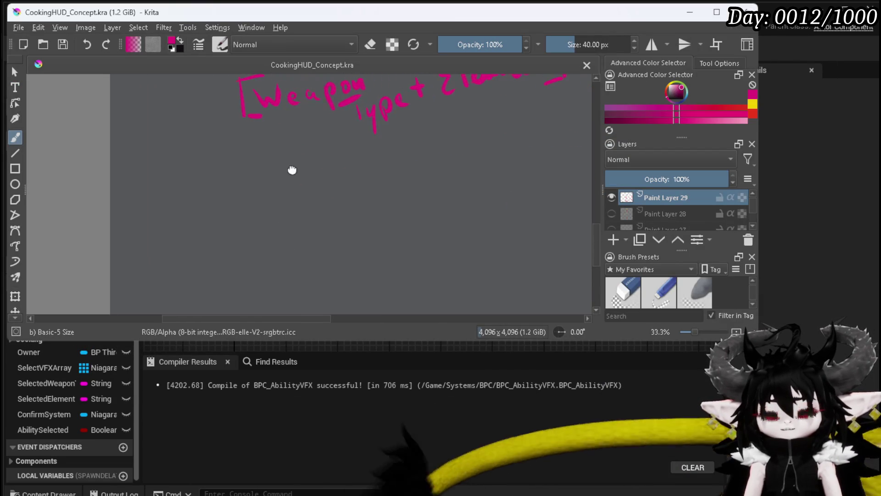
scroll(269, 166, "down", 2)
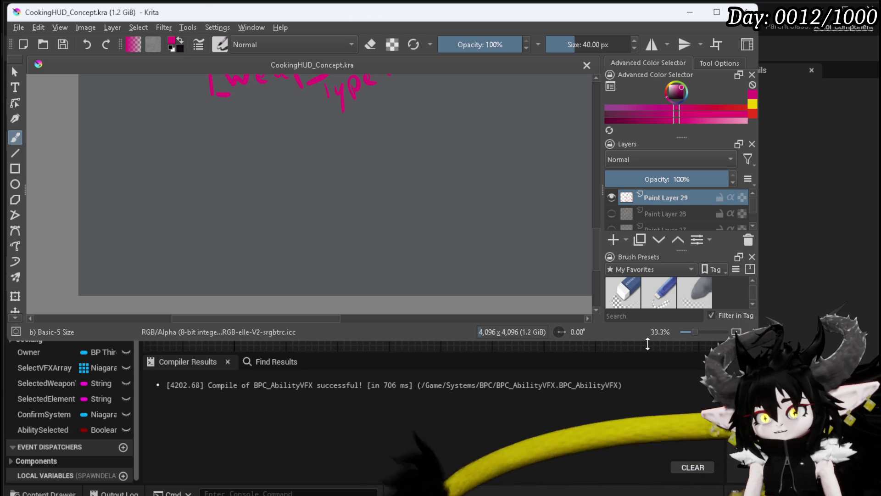
left_click_drag(648, 341, 641, 388)
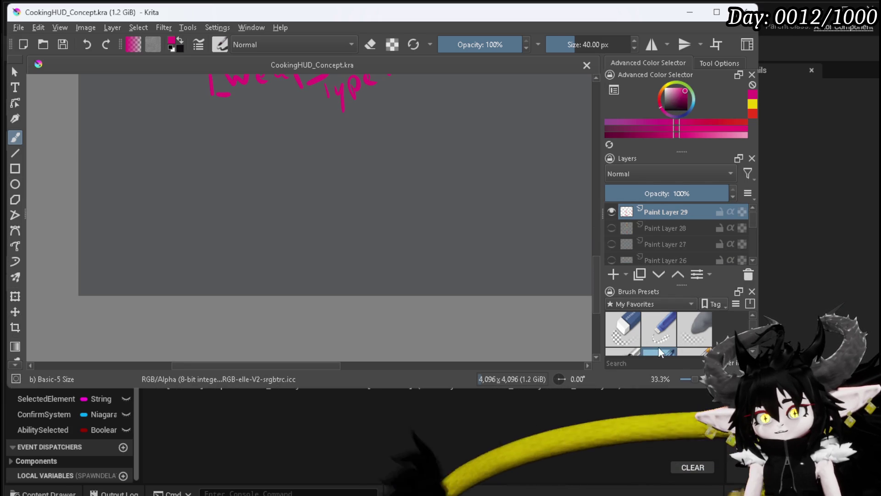
left_click(661, 94)
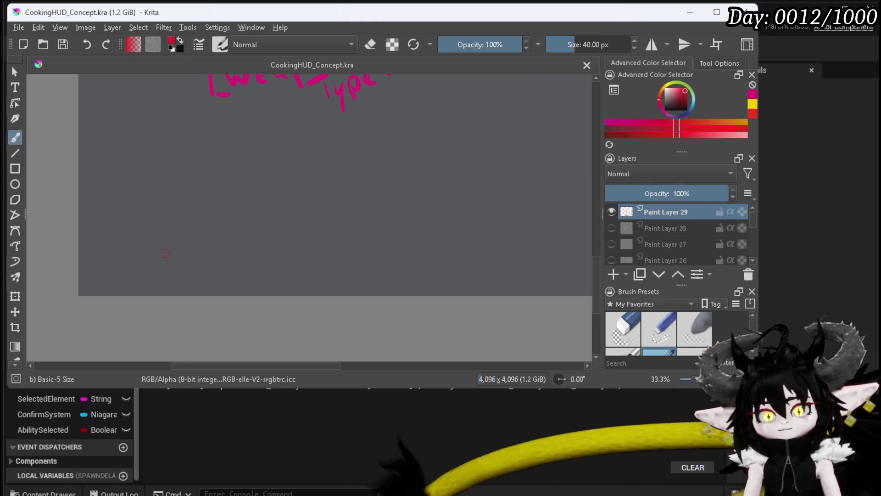
- Paint two red stick figures, ghost-like blobs with eyes, and a small orb by the left figure
left_click_drag(174, 215, 171, 234)
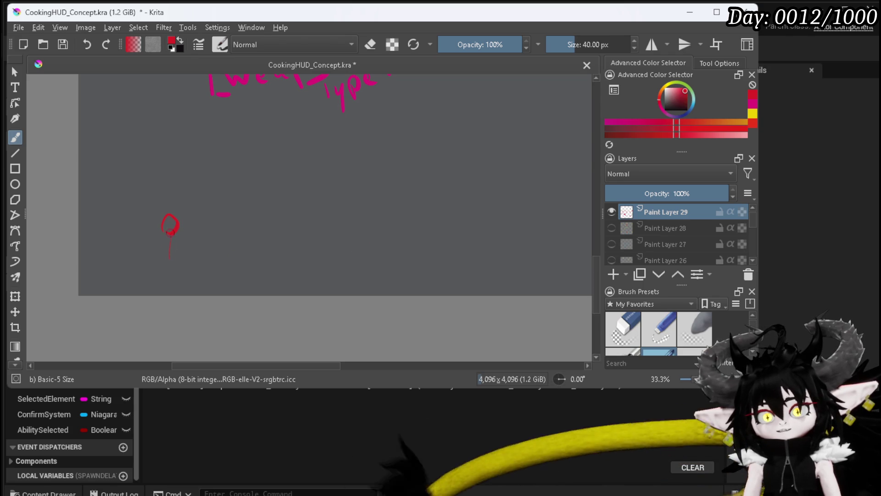
left_click_drag(370, 232, 370, 258)
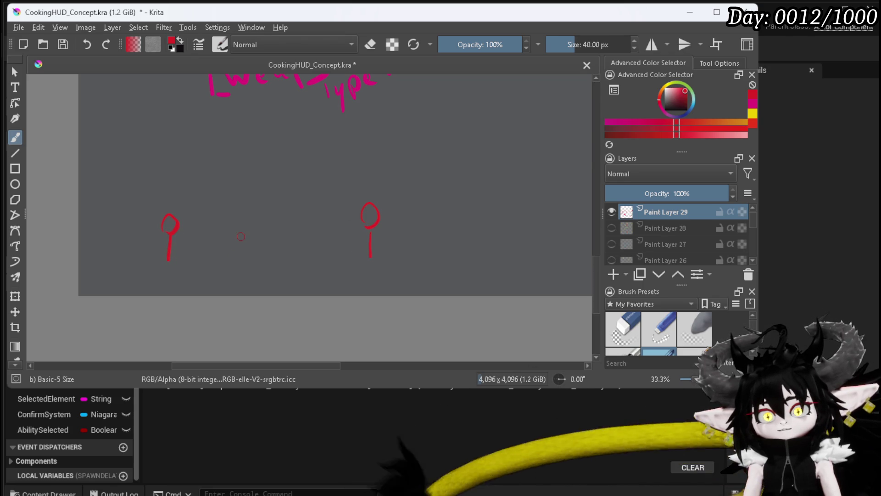
left_click_drag(268, 227, 273, 251)
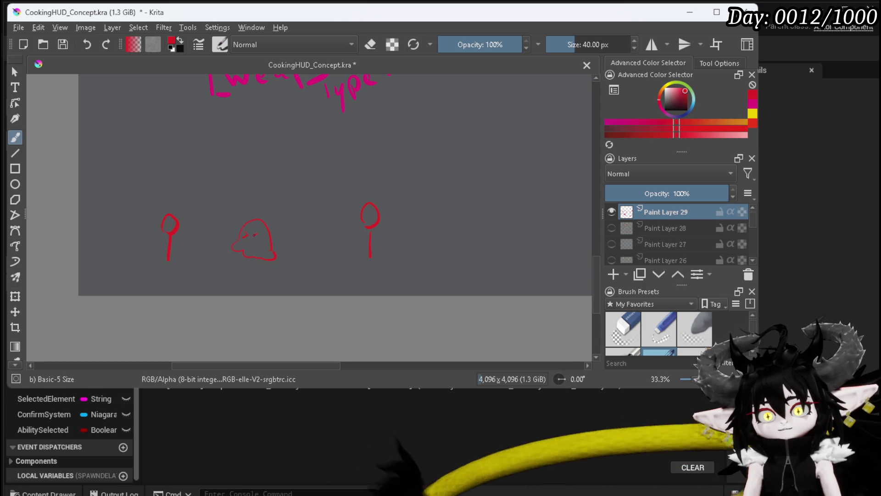
mouse_move(465, 234)
left_mouse_down()
mouse_move(453, 258)
mouse_move(491, 262)
left_mouse_up()
left_click_drag(473, 233, 482, 232)
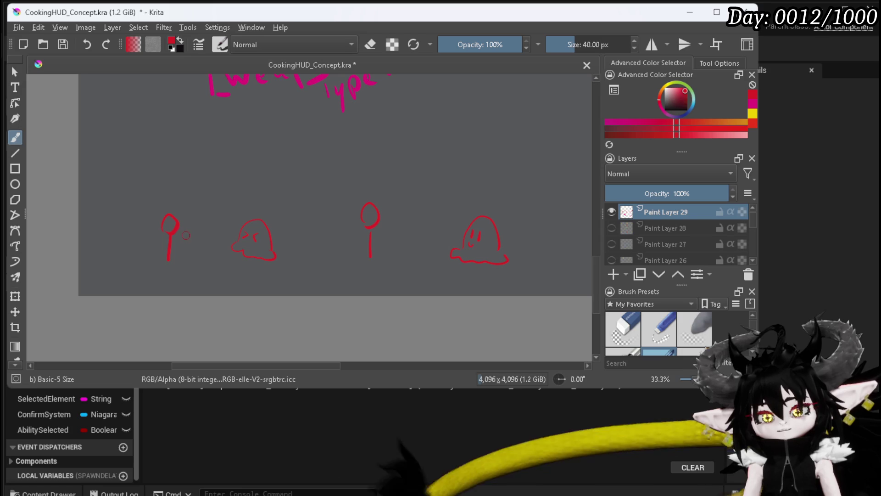
left_click_drag(184, 235, 190, 264)
left_click_drag(199, 225, 210, 242)
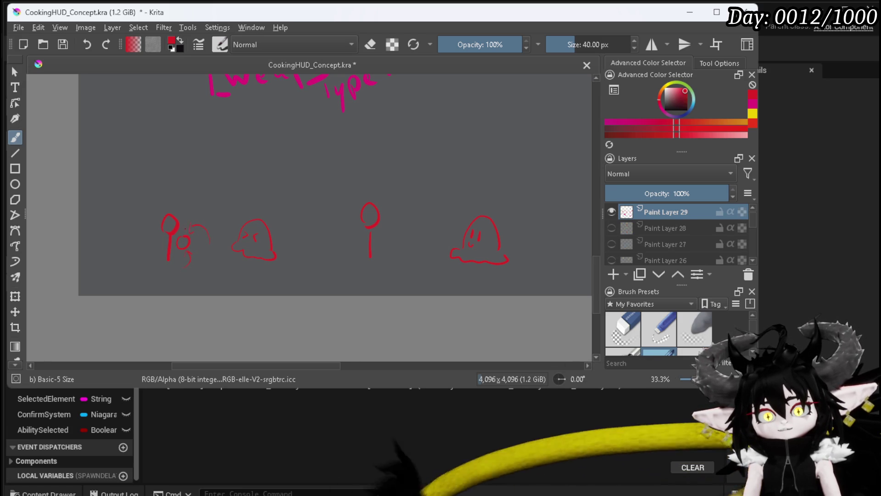
- Add swirls around the orb and draw a red projectile line and arrow toward the left ghost
left_click_drag(163, 210, 159, 222)
left_click_drag(214, 239, 198, 225)
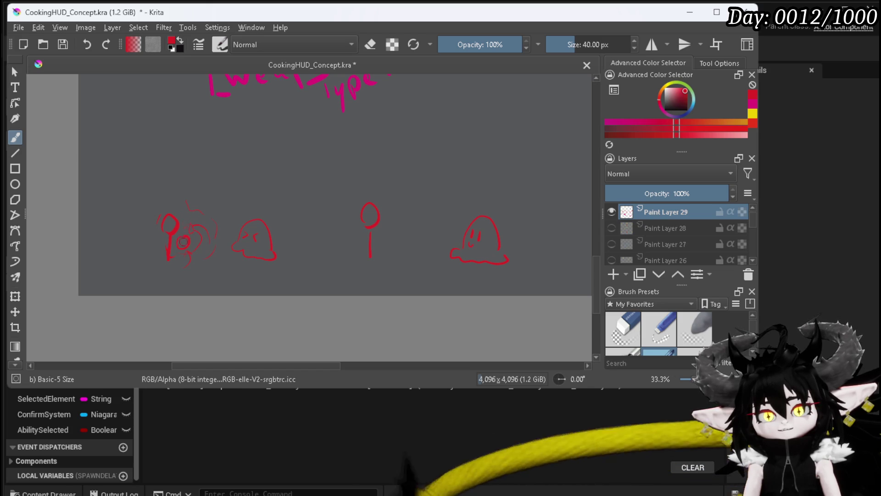
left_click_drag(262, 183, 262, 195)
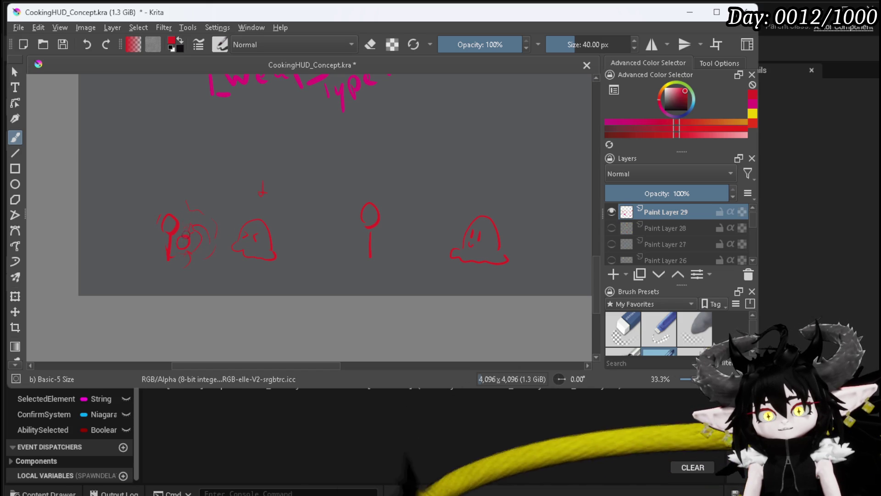
left_click_drag(202, 239, 219, 239)
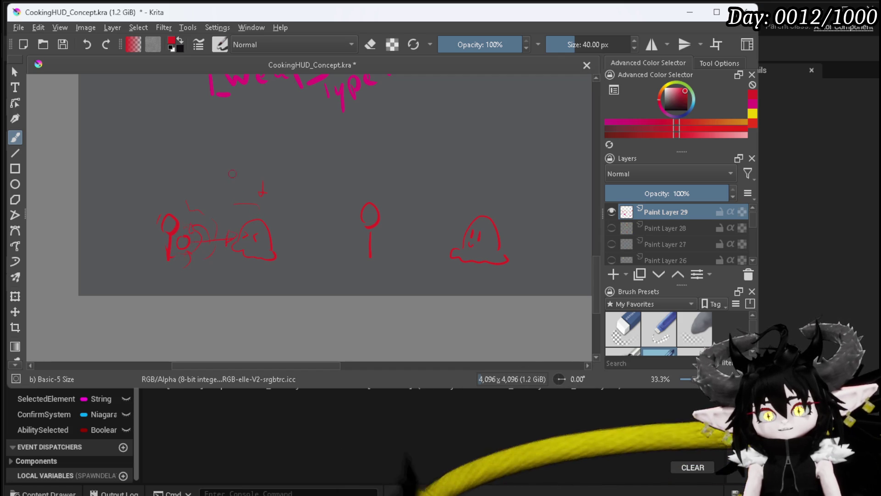
left_click_drag(268, 186, 281, 183)
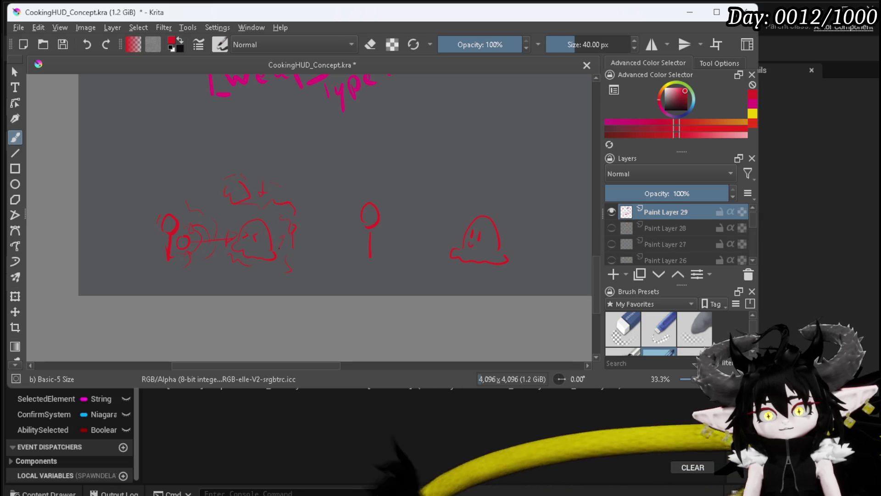
- Scribble red effect marks around and beneath the left ghost
left_click_drag(278, 257, 303, 257)
left_click_drag(227, 205, 217, 212)
left_click_drag(274, 214, 270, 216)
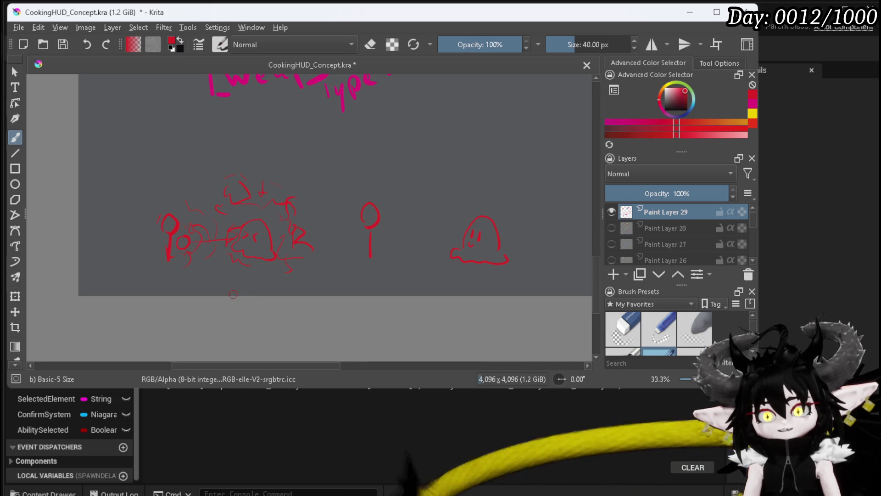
scroll(233, 295, "down", 2)
- Draw a raised arm on the right stick figure
left_click_drag(349, 241, 336, 235)
scroll(337, 235, "up", 2)
left_click_drag(398, 236, 278, 252)
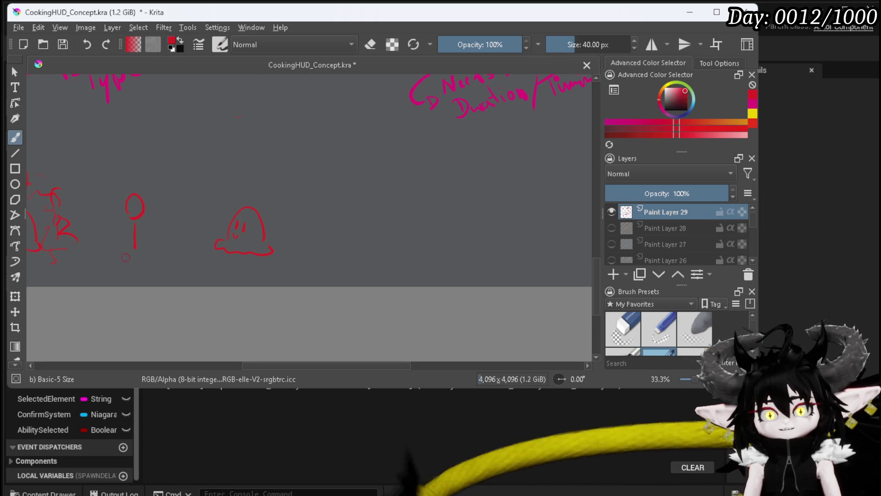
left_click_drag(136, 225, 153, 214)
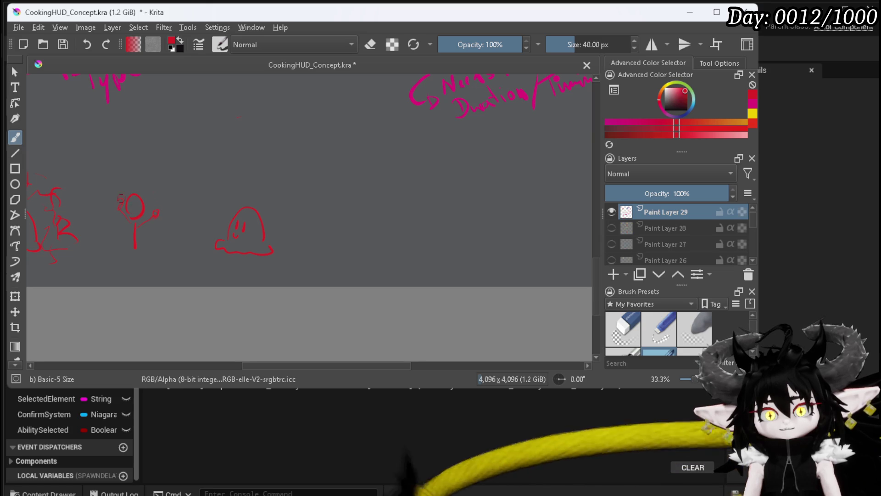
- Draw a cloud-like ring above the right ghost with a downward arrow to it
left_click_drag(243, 113, 198, 106)
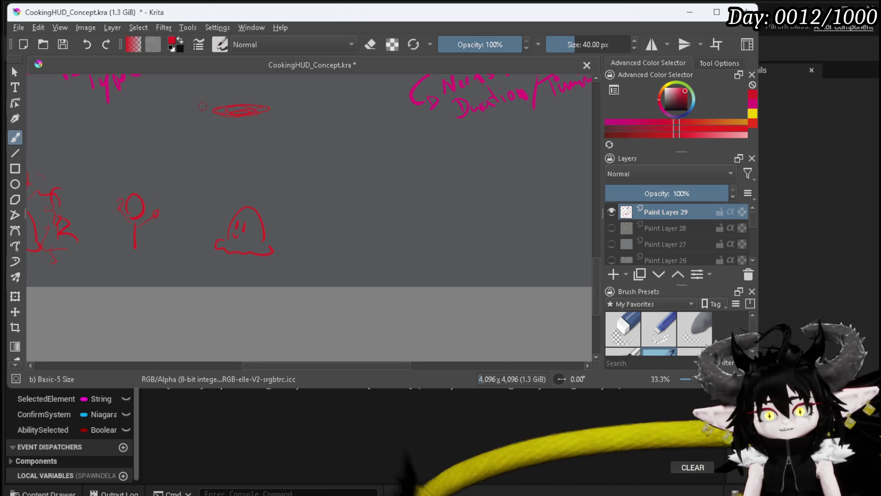
mouse_move(280, 130)
left_mouse_down()
mouse_move(314, 108)
mouse_move(229, 90)
left_mouse_up()
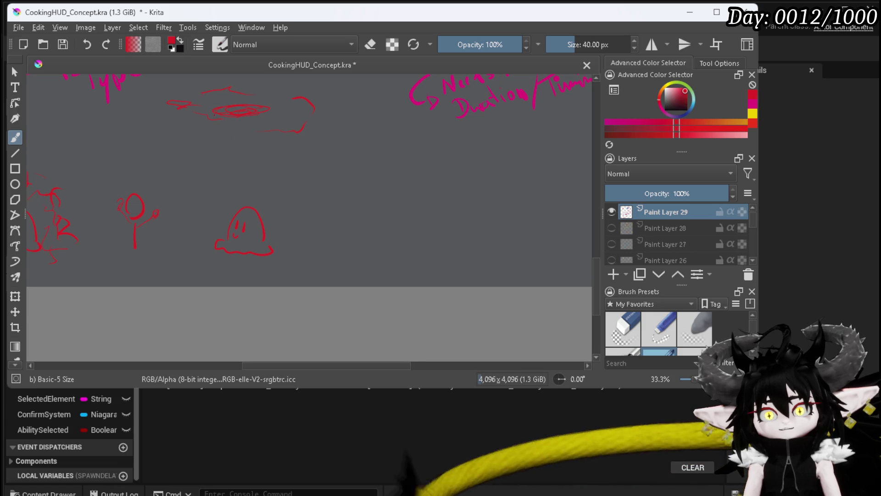
left_click_drag(239, 110, 231, 186)
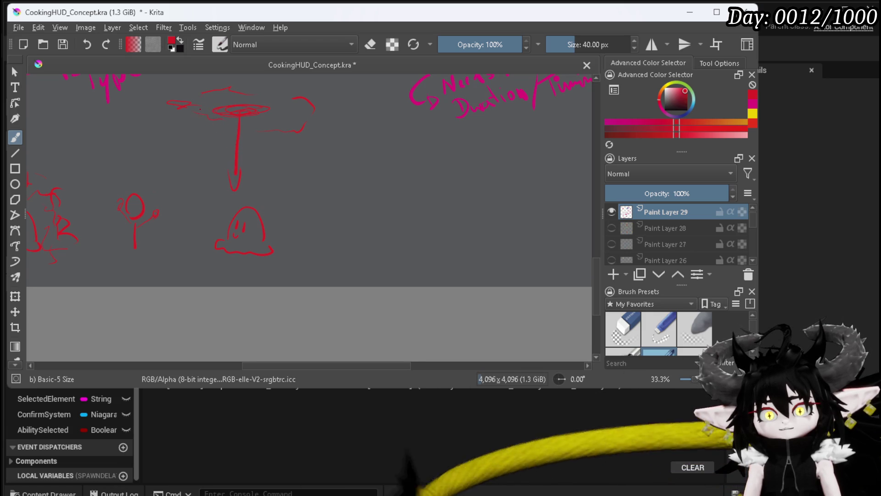
- Add vertical red beam lines on both sides of the ghost
left_click_drag(209, 119, 197, 243)
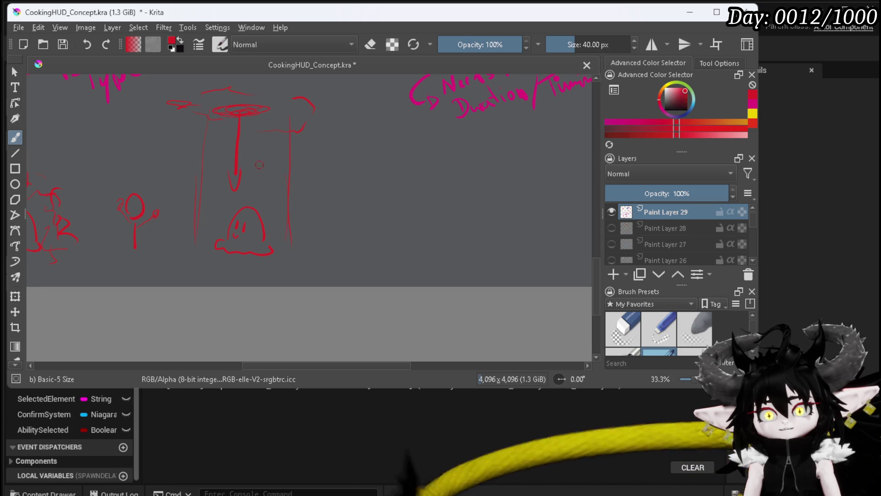
left_click_drag(273, 134, 280, 260)
left_click_drag(224, 133, 212, 276)
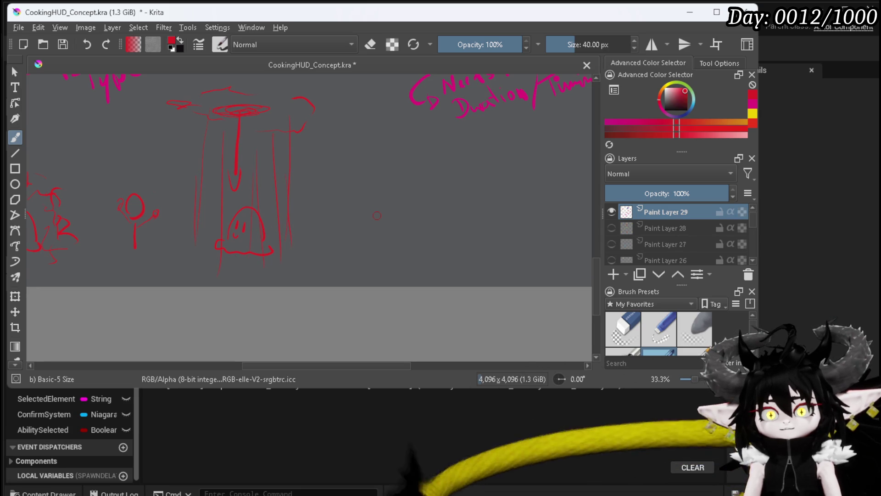
scroll(377, 215, "down", 1)
left_click_drag(406, 207, 488, 207)
scroll(488, 207, "up", 1)
- On Paint Layer 29, add a stroke above the left figure's head and begin the Start Vector label
left_click_drag(312, 197, 351, 224)
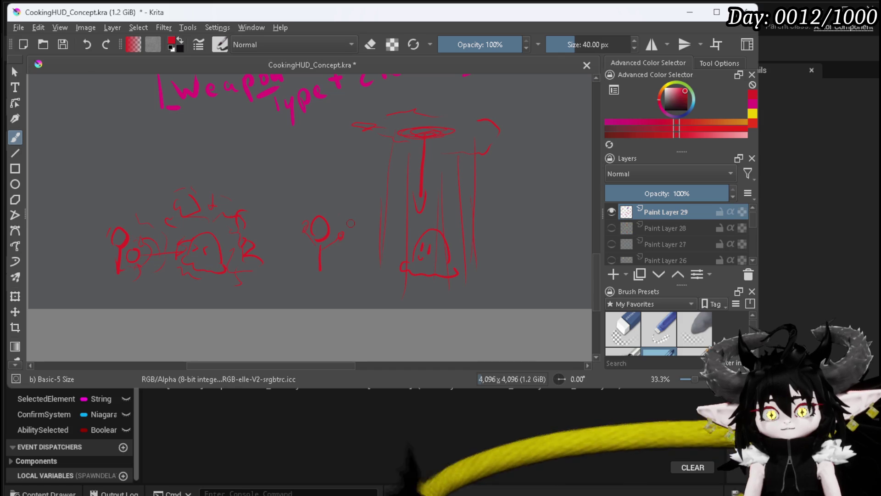
left_click_drag(120, 207, 124, 225)
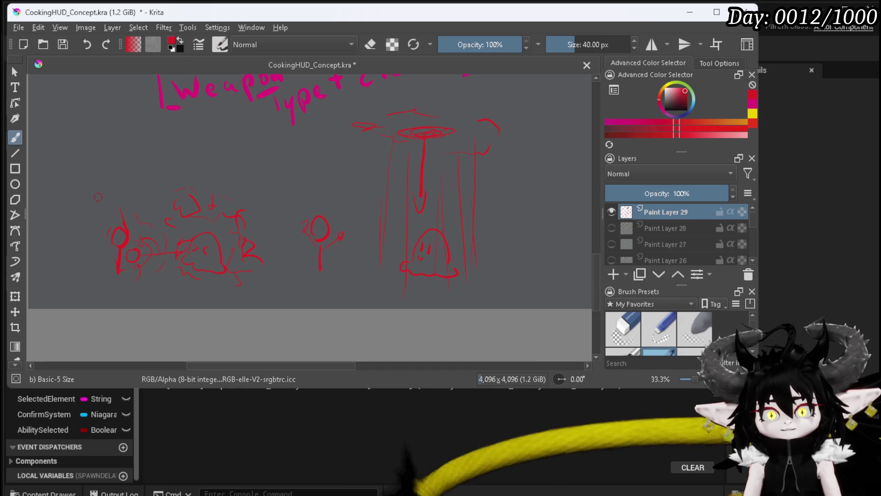
mouse_move(91, 189)
left_mouse_down()
mouse_move(85, 201)
mouse_move(114, 187)
mouse_move(120, 195)
mouse_move(160, 168)
mouse_move(210, 164)
mouse_move(204, 178)
mouse_move(226, 170)
mouse_move(232, 206)
mouse_move(282, 208)
left_mouse_up()
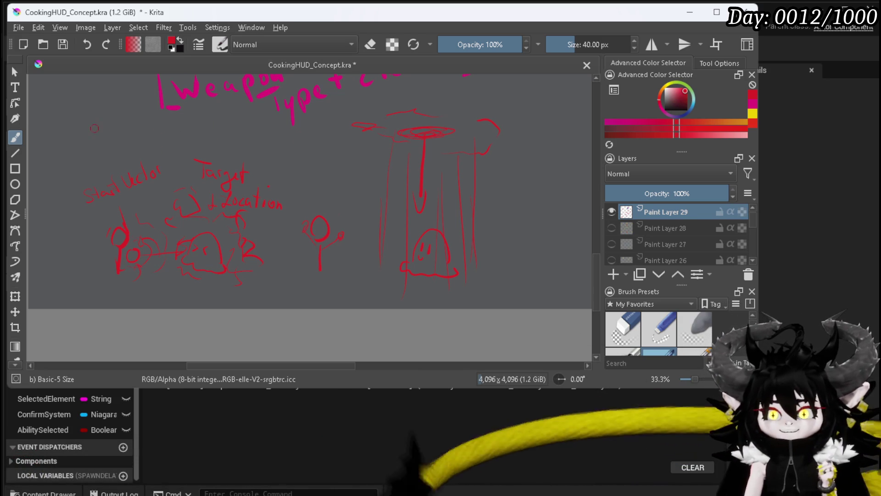
scroll(358, 112, "right", 5)
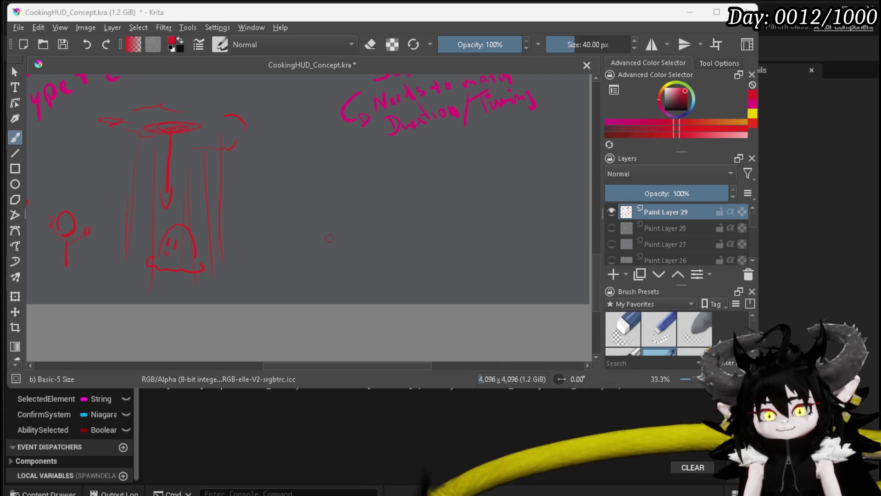
scroll(474, 174, "down", 3)
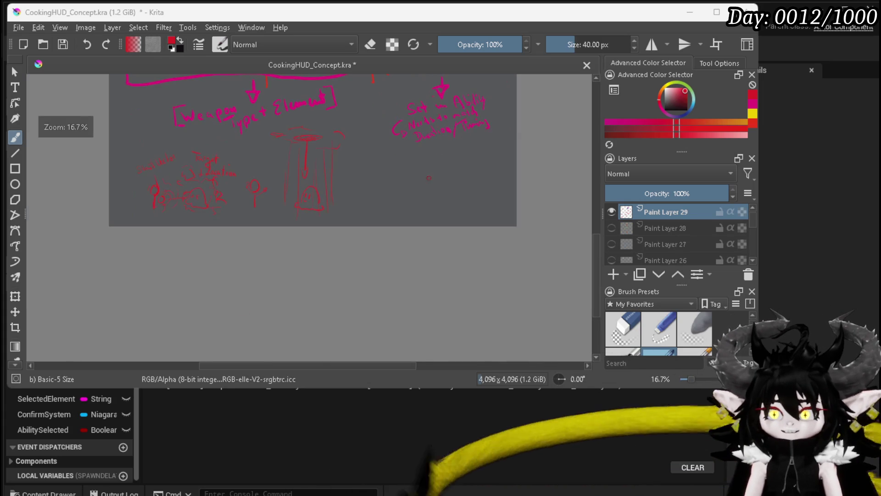
scroll(402, 212, "up", 3)
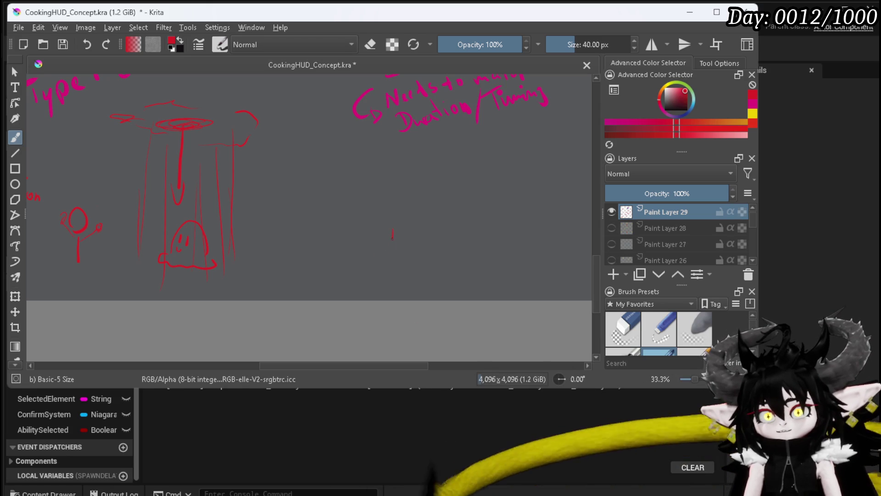
- Draw a red stick figure with head and arm, ringed by short aura strokes
left_click_drag(393, 231, 390, 261)
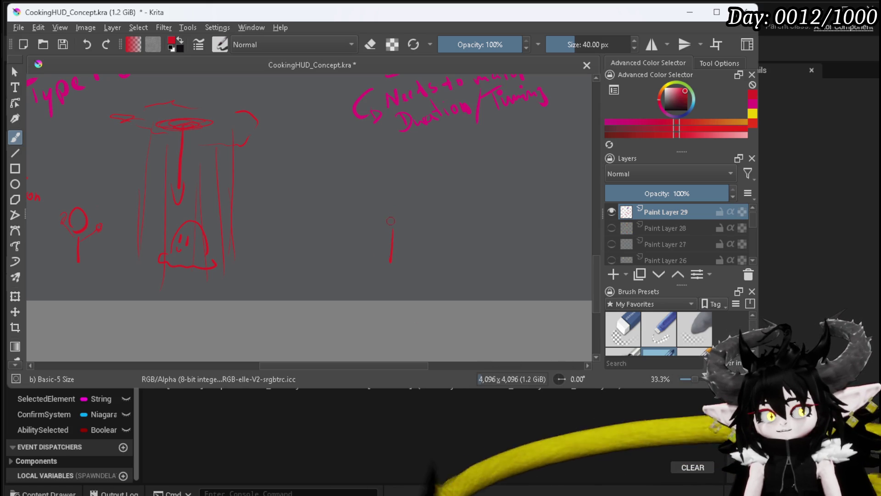
left_click_drag(383, 217, 400, 226)
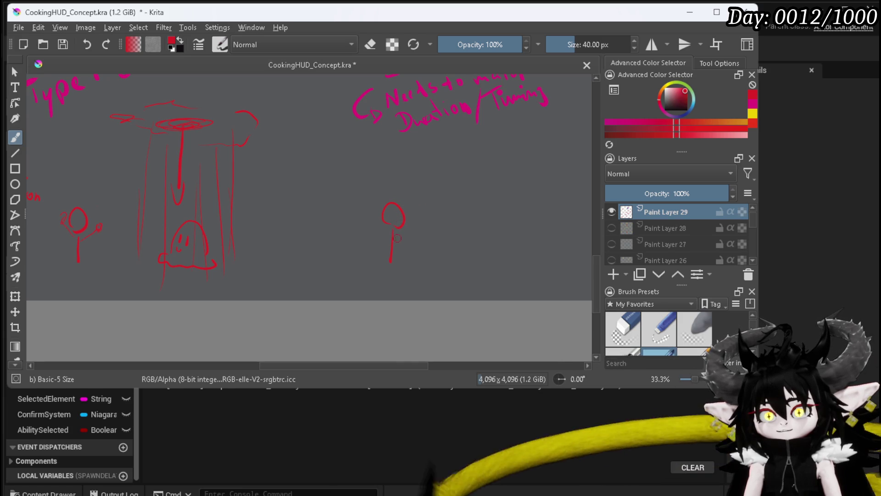
left_click_drag(399, 238, 408, 239)
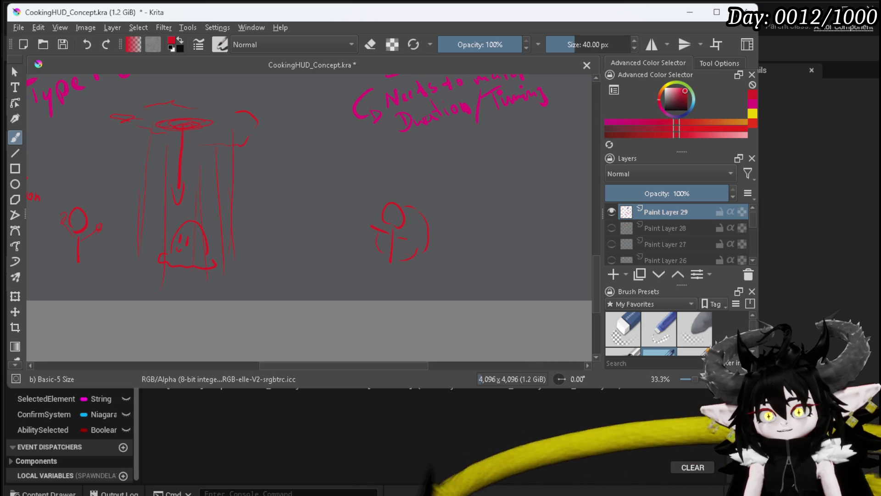
left_click_drag(424, 199, 423, 209)
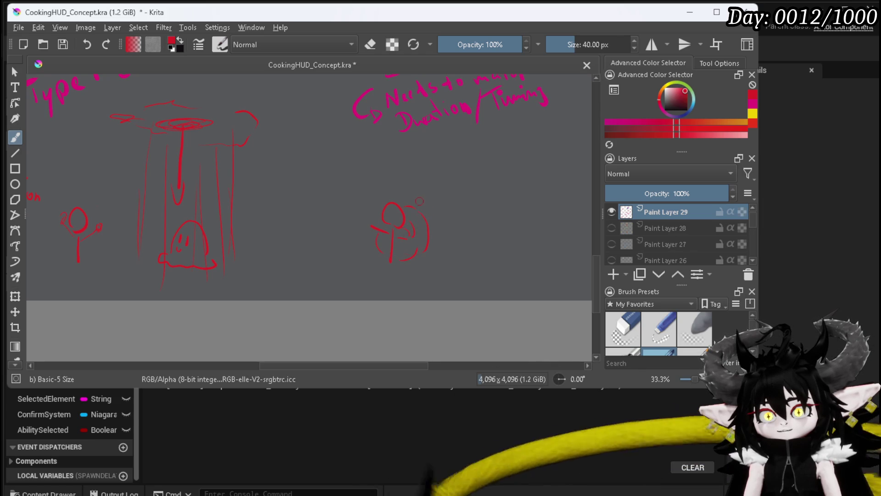
left_click_drag(430, 260, 420, 262)
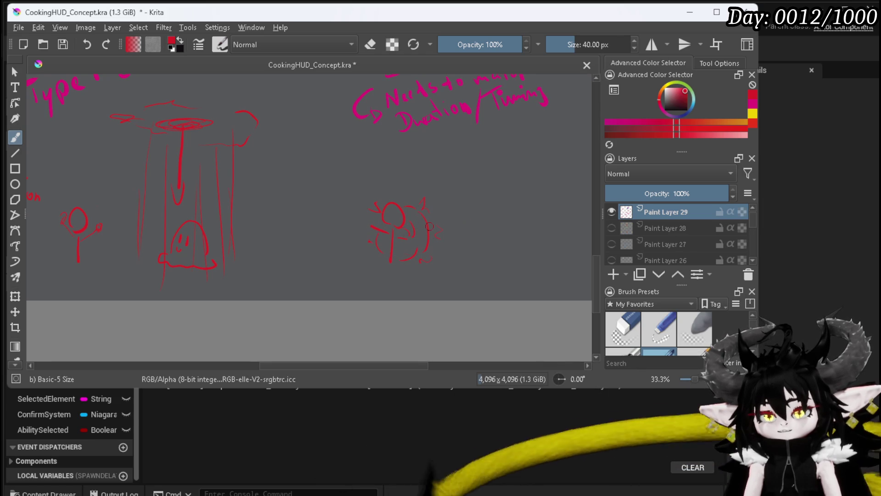
scroll(324, 287, "down", 1)
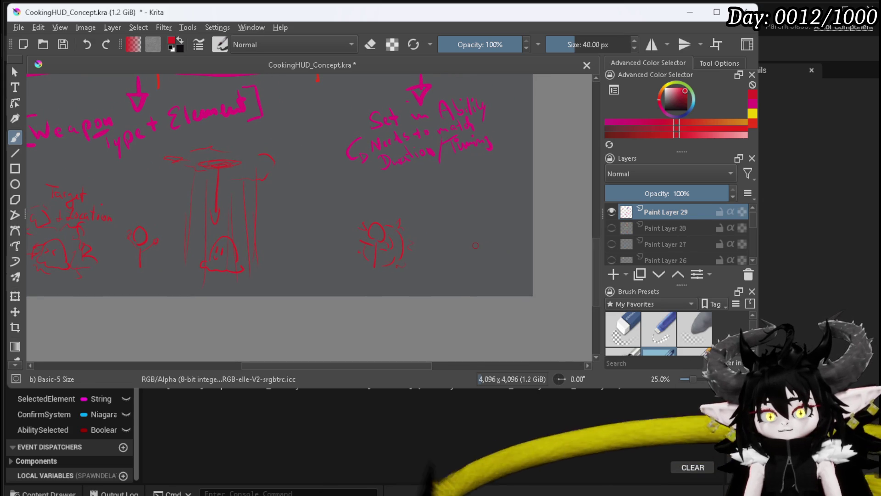
- Review the whole sketch, save CookingHUD_Concept.kra and minimize Krita
left_click_drag(49, 244, 180, 223)
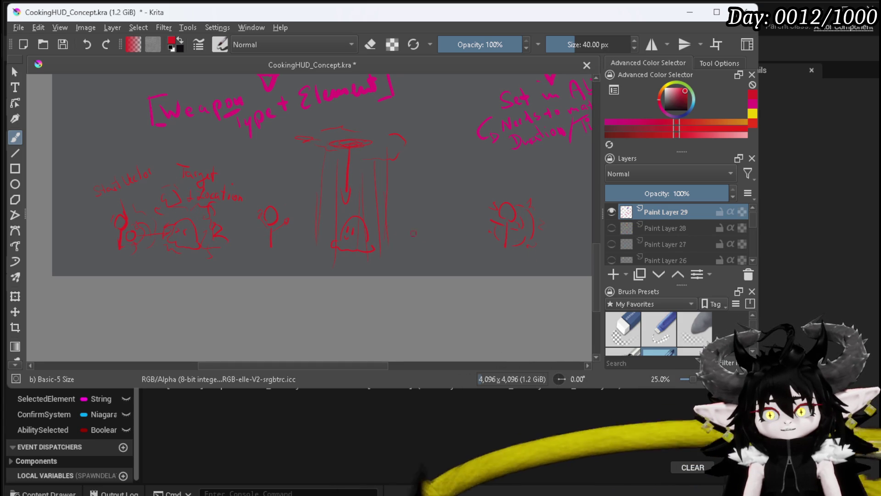
scroll(304, 219, "down", 1)
left_click_drag(305, 219, 296, 237)
scroll(296, 235, "up", 1)
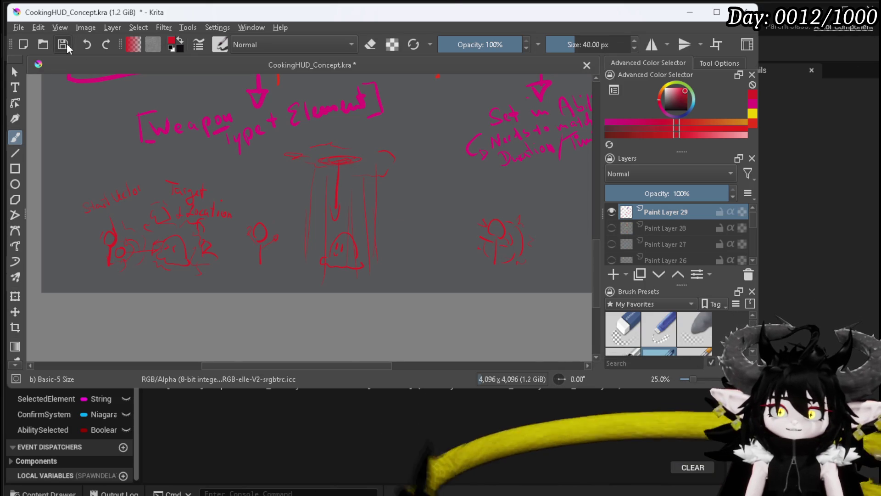
key("ctrl+s")
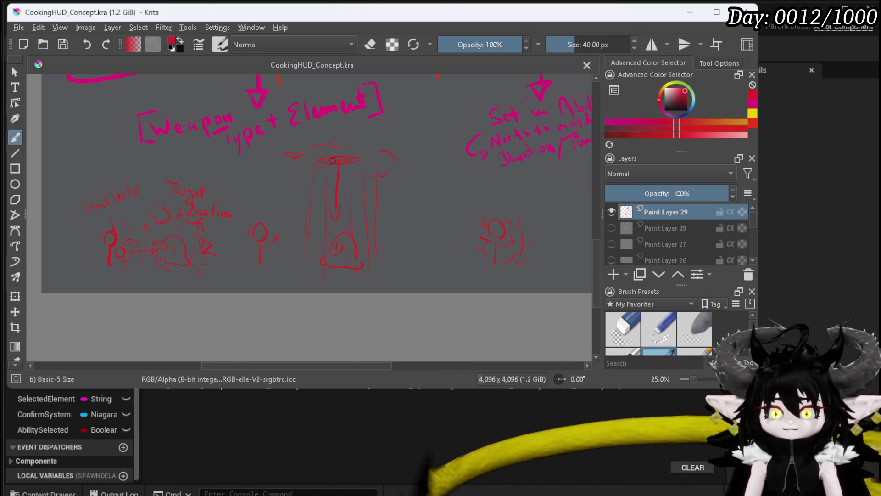
left_click(689, 12)
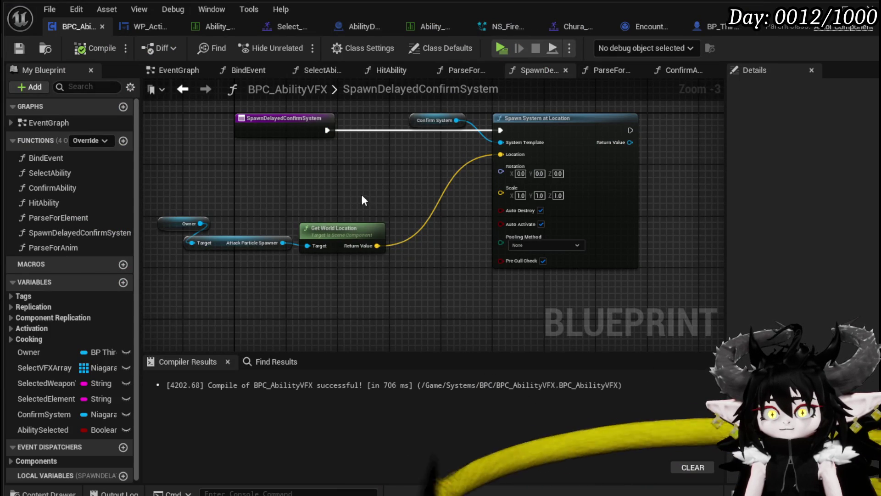
- Place the Confirm System getter above Spawn System at Location, shifting the location nodes right
left_click_drag(413, 124, 368, 158)
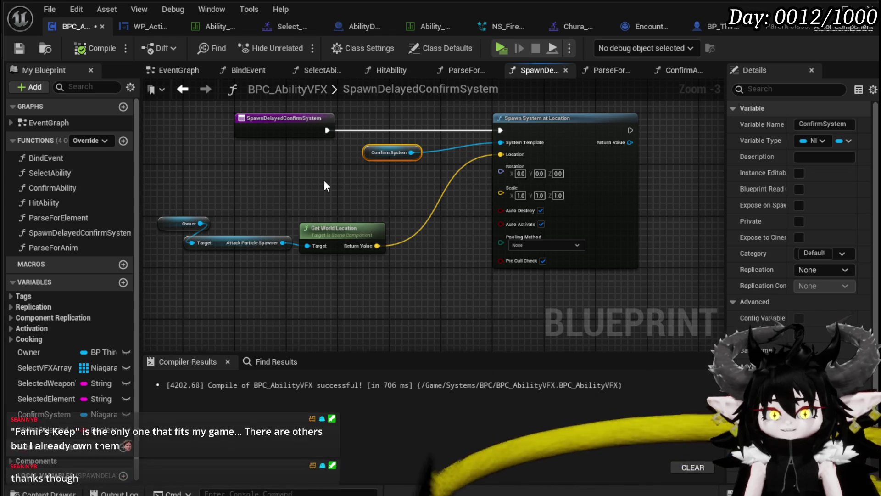
left_click_drag(325, 182, 377, 192)
mouse_move(209, 268)
left_mouse_down()
mouse_move(378, 224)
mouse_move(459, 222)
left_mouse_up()
mouse_move(398, 186)
left_mouse_down()
mouse_move(367, 212)
mouse_move(450, 135)
mouse_move(463, 154)
mouse_move(451, 161)
left_mouse_up()
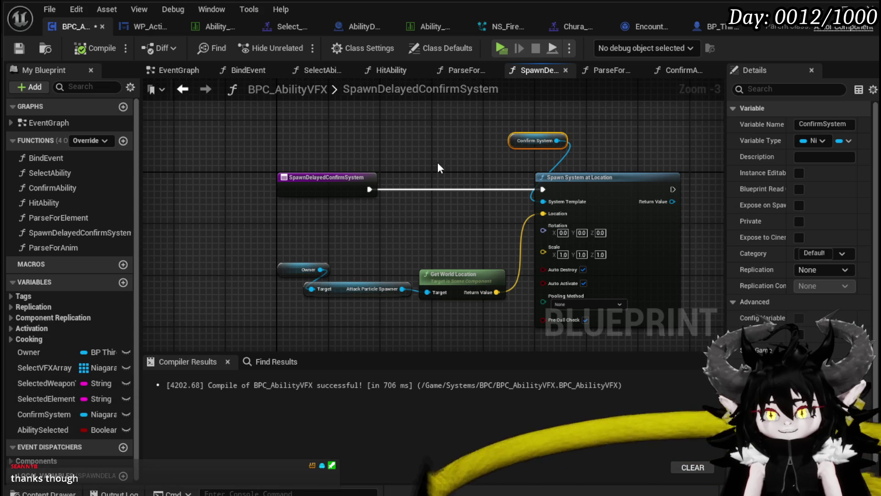
scroll(437, 163, "up", 1)
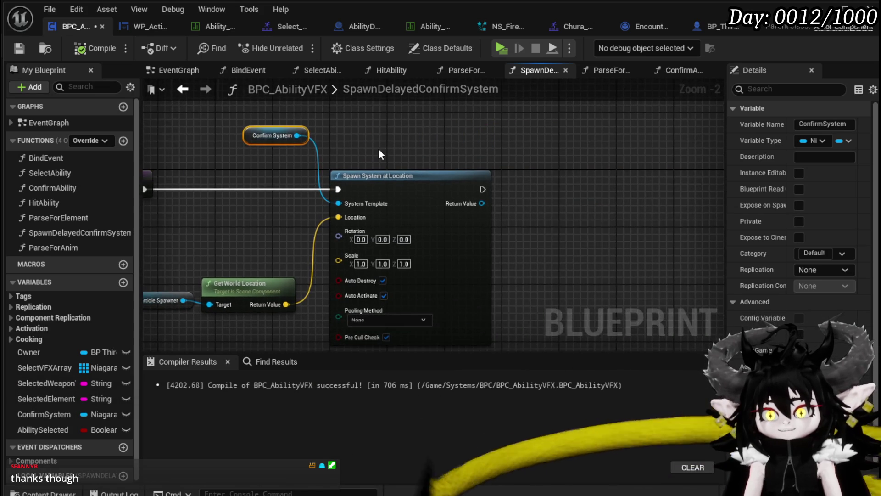
- Move the Owner and Get World Location nodes lower beneath the spawn node
left_click(379, 148)
mouse_move(379, 148)
left_mouse_down()
mouse_move(386, 206)
mouse_move(268, 194)
left_mouse_up()
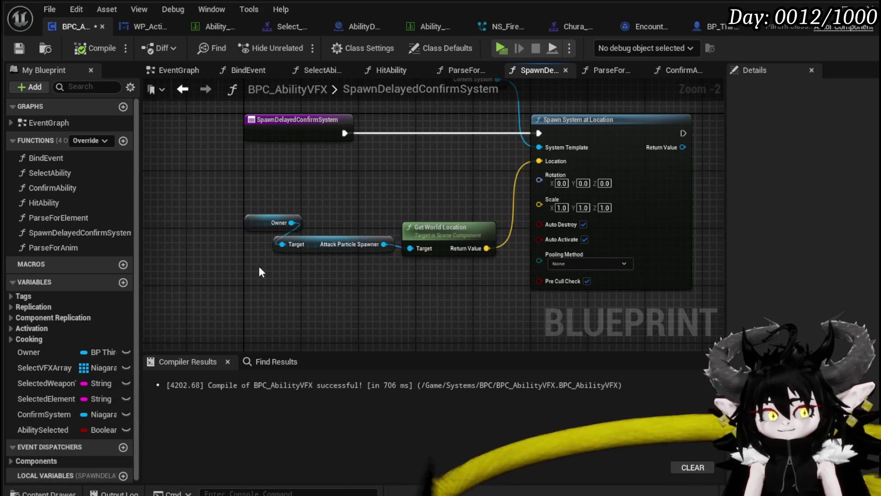
left_click_drag(236, 256, 323, 203)
left_click(455, 231, "ctrl")
mouse_move(455, 231)
left_mouse_down()
mouse_move(448, 303)
mouse_move(456, 266)
left_mouse_up()
mouse_move(373, 217)
left_mouse_down()
mouse_move(376, 250)
mouse_move(374, 234)
left_mouse_up()
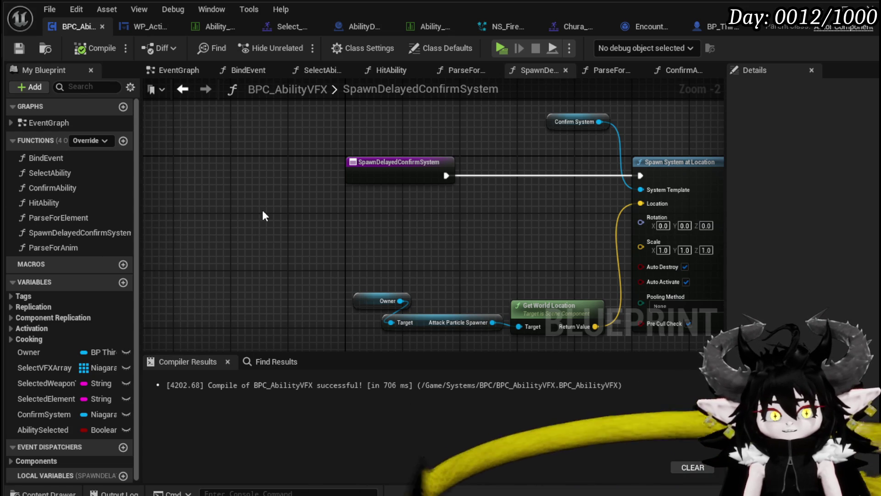
- Drag a new connection from the spawned system's Return Value
mouse_move(286, 218)
left_mouse_down()
mouse_move(225, 168)
mouse_move(228, 179)
left_mouse_up()
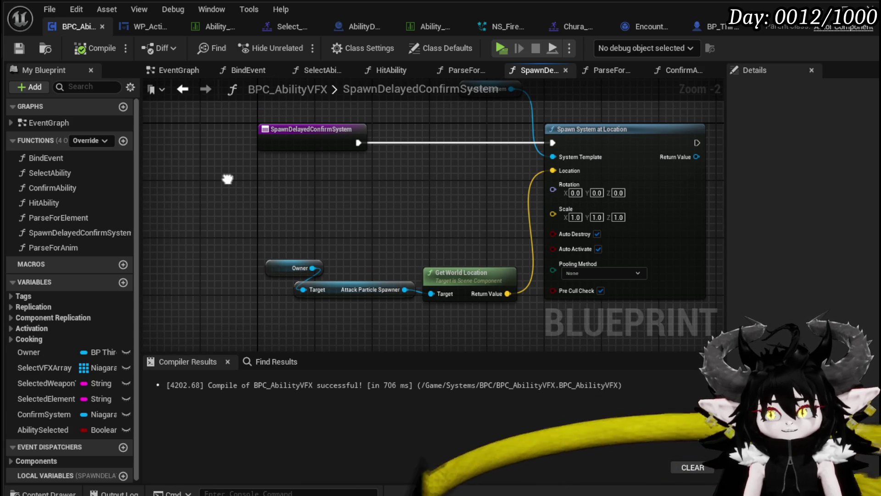
mouse_move(226, 177)
left_mouse_down()
mouse_move(216, 179)
mouse_move(210, 244)
mouse_move(217, 208)
mouse_move(305, 238)
mouse_move(225, 172)
mouse_move(3, 190)
left_mouse_up()
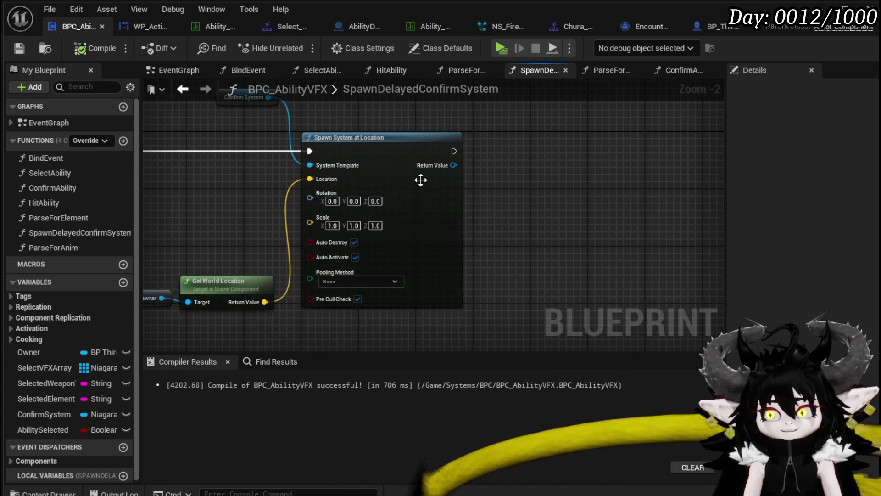
left_click_drag(434, 166, 545, 178)
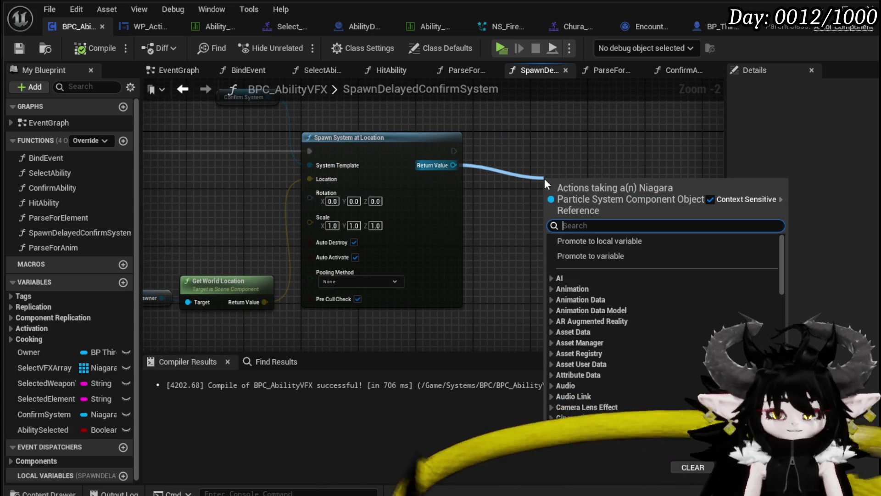
- Add a Set Niagara Variable (Vector3) node via a 'Vector' search
type("p")
key("BackSpace")
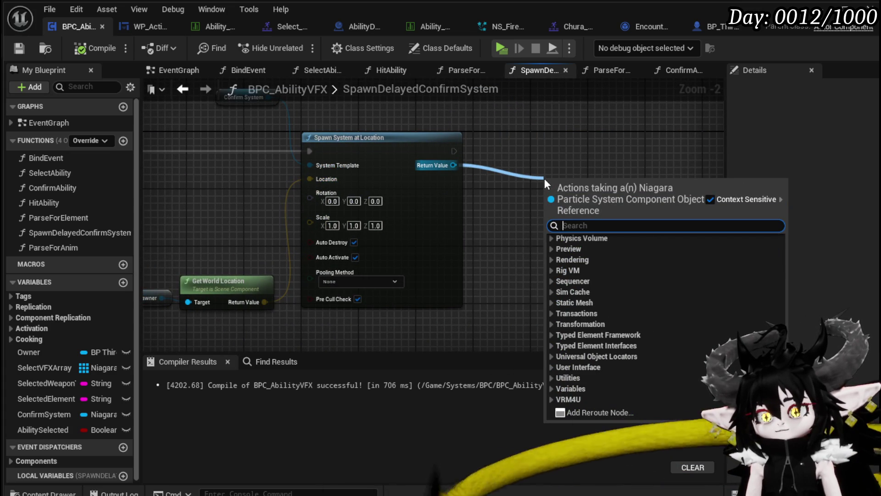
type("Vector")
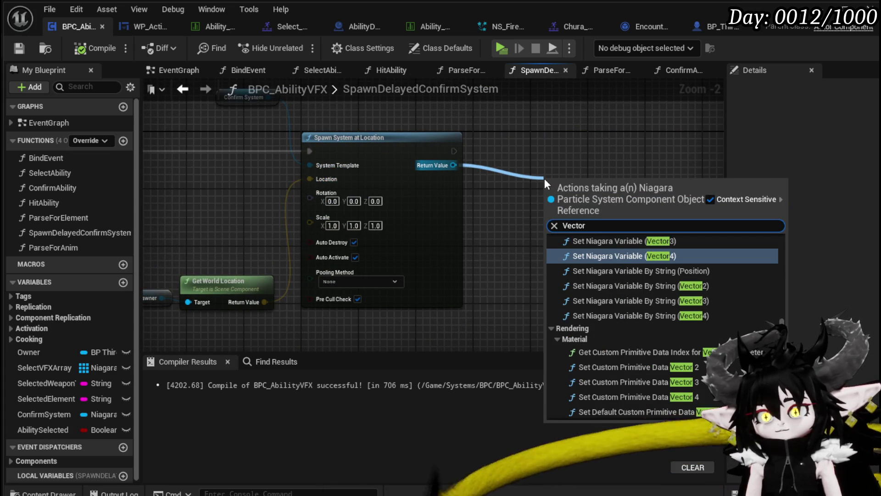
scroll(715, 279, "up", 2)
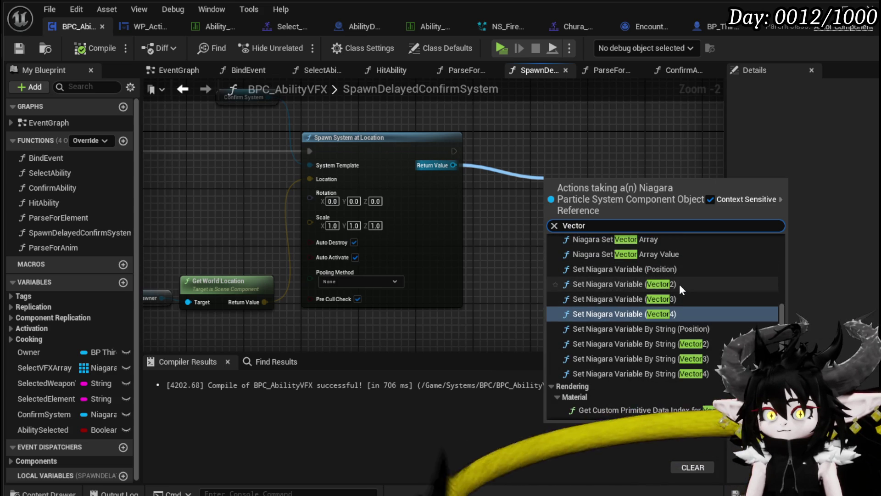
left_click(680, 298)
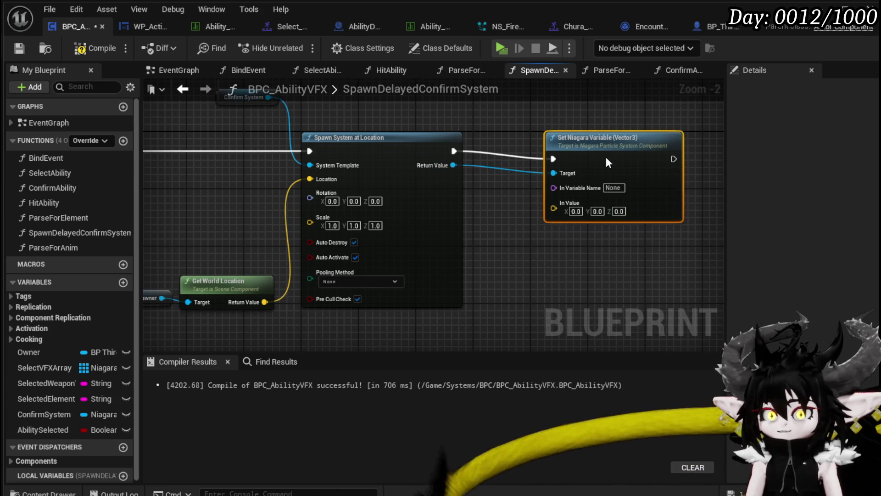
- Set its In Variable Name to TargetLocation and compile the Blueprint
scroll(528, 244, "up", 2)
left_click(515, 168)
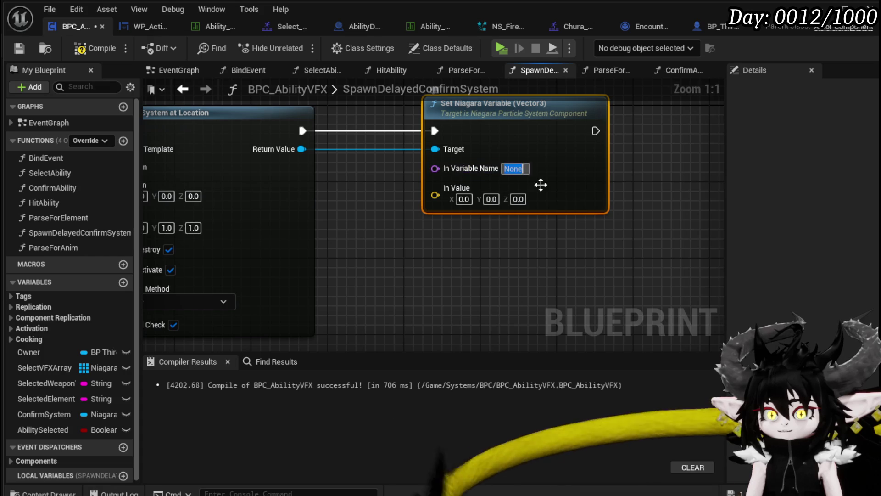
type("TargetLoca")
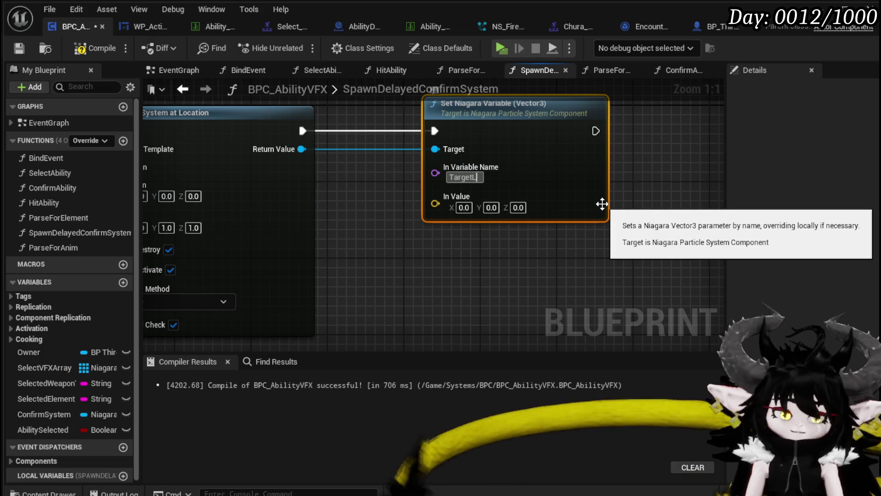
key("Return")
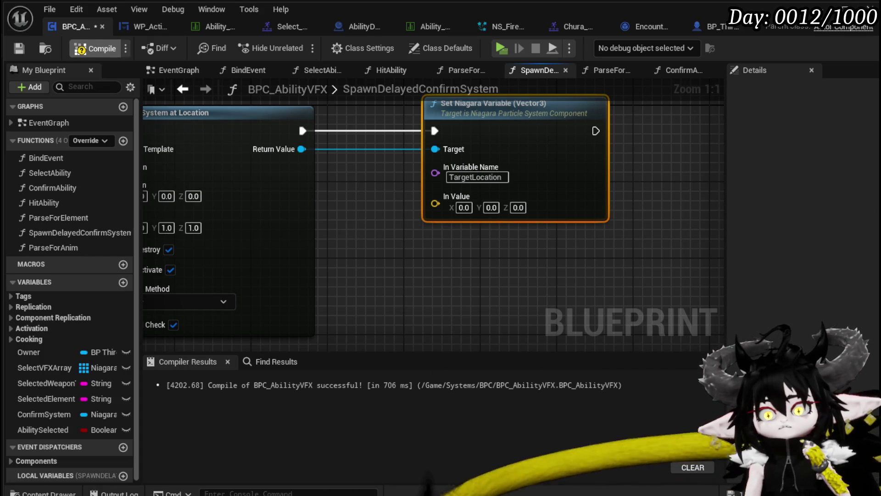
left_click(95, 49)
scroll(361, 194, "down", 3)
- Move the SpawnDelayedConfirmSystem entry node left to tidy the graph
left_click_drag(353, 183, 224, 186)
left_click_drag(332, 238, 295, 187)
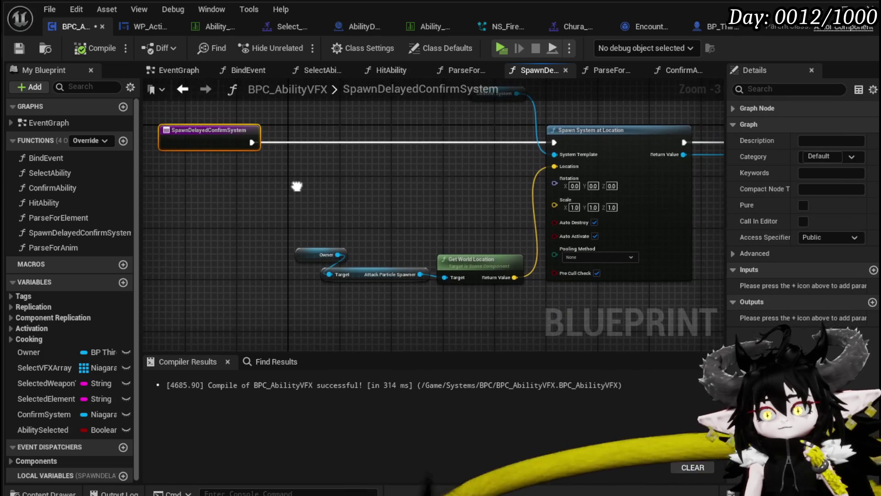
left_click_drag(423, 211, 376, 262)
left_click(423, 146)
mouse_move(416, 154)
left_mouse_down()
mouse_move(417, 184)
mouse_move(281, 199)
left_mouse_up()
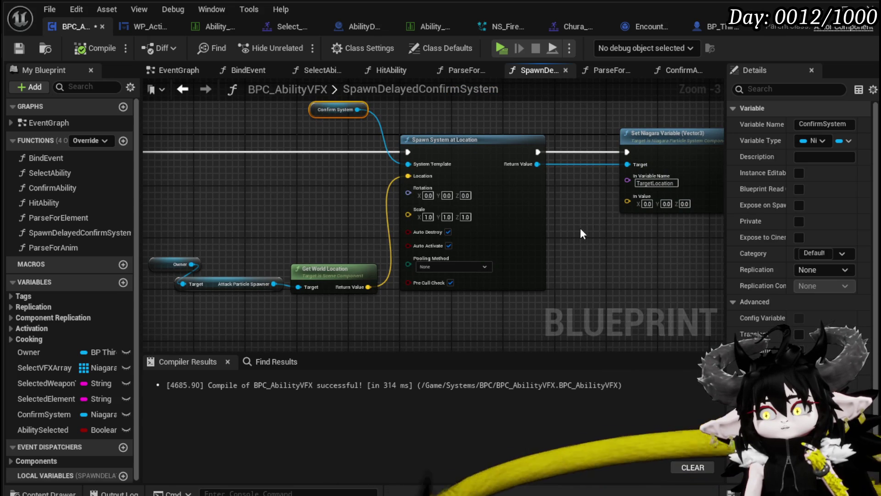
- Promote In Value to a TargetLocation variable, place its getter above, then compile and save
right_click(632, 204)
left_click(661, 239)
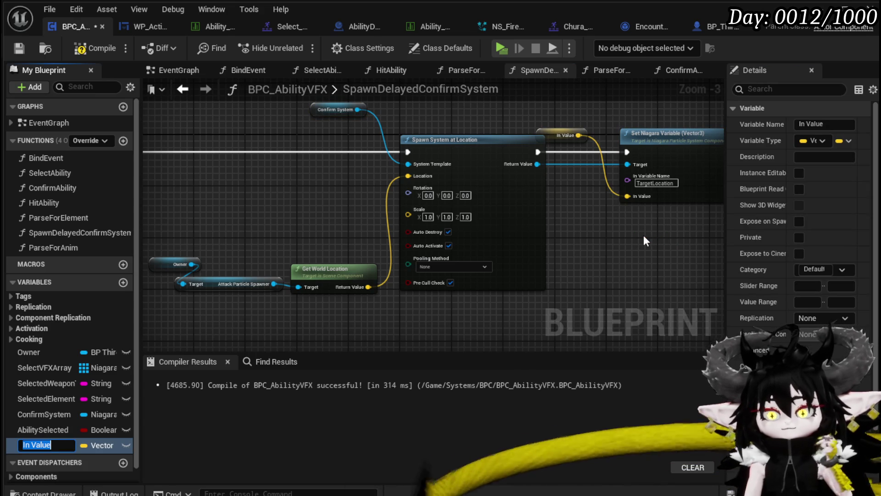
type("Target")
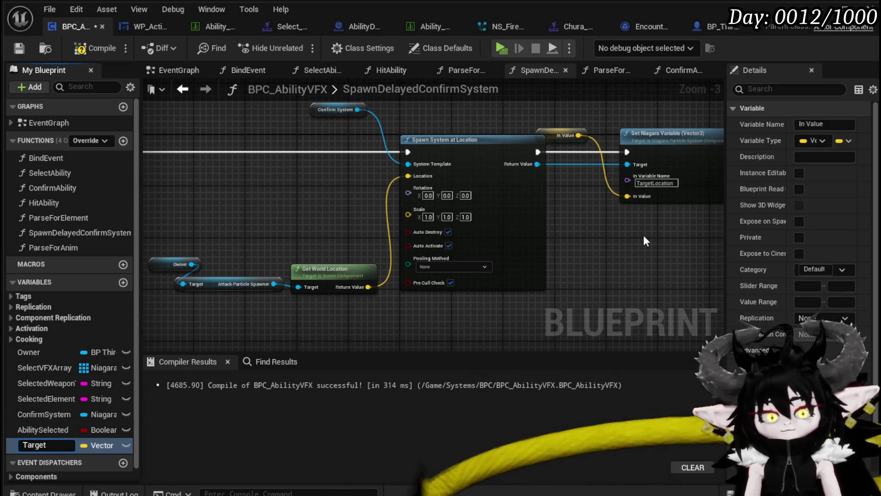
type("Ln")
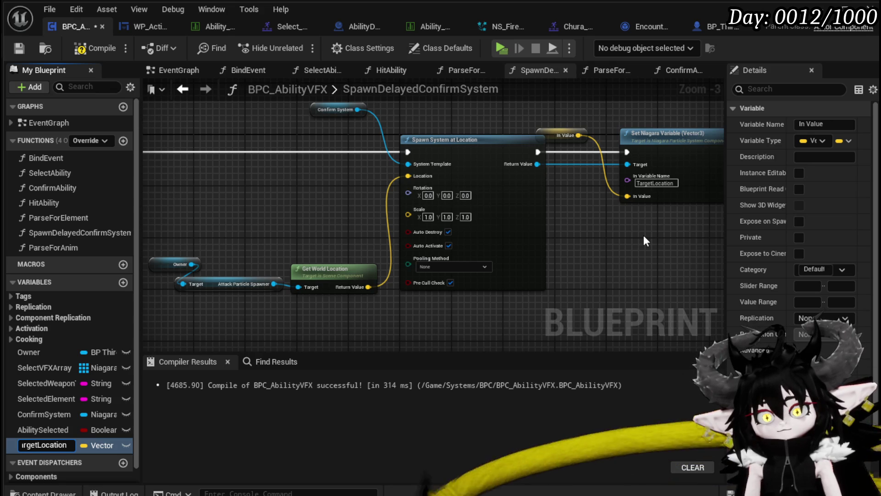
key("Return")
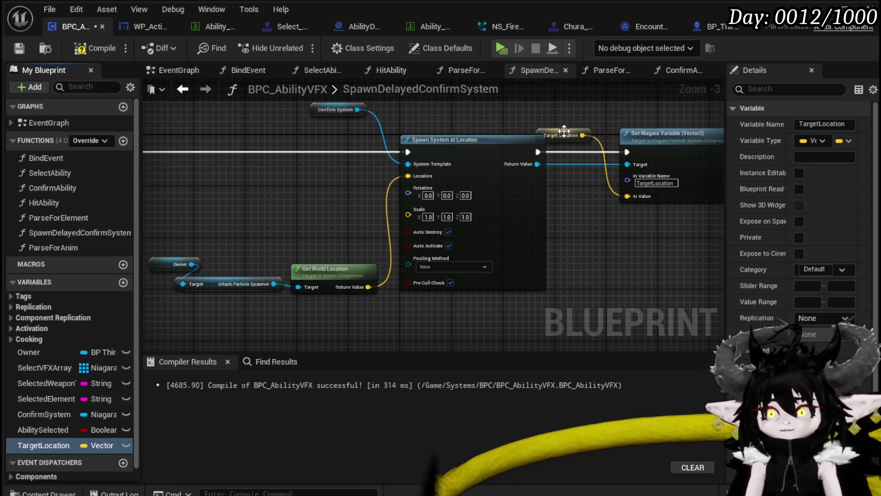
left_click_drag(541, 130, 497, 111)
left_click(588, 114)
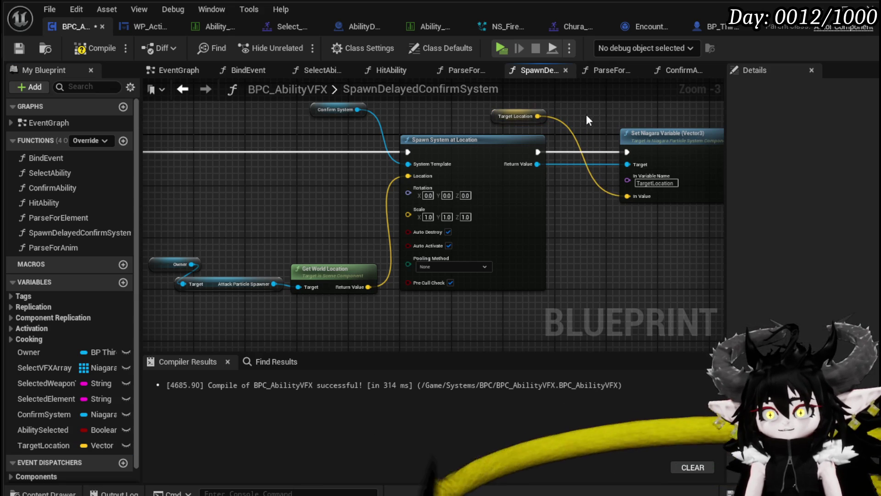
left_click(13, 47)
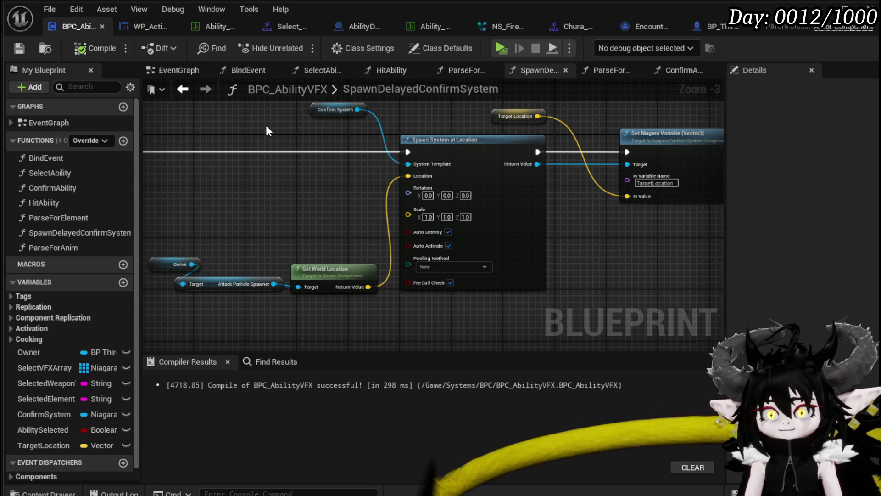
left_click_drag(266, 126, 399, 143)
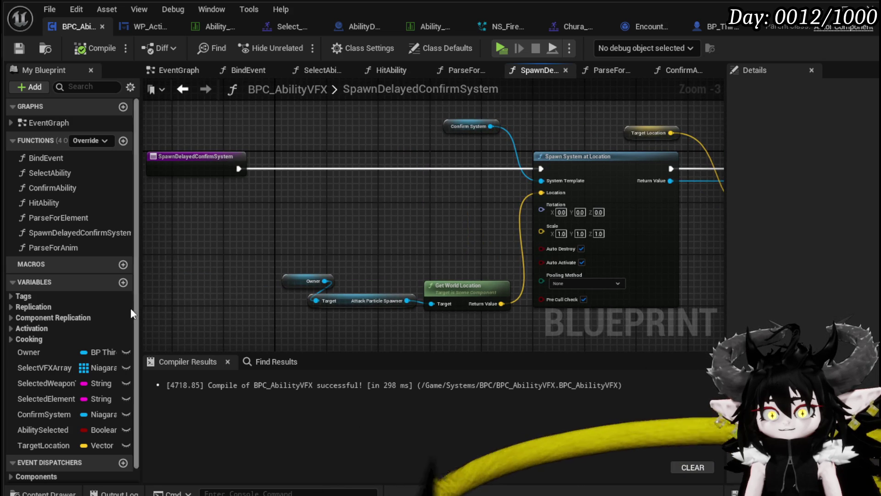
- In ConfirmAbility, move the SET node up beside Switch on String and Get Data Table Row
double_click(61, 189)
scroll(286, 207, "down", 3)
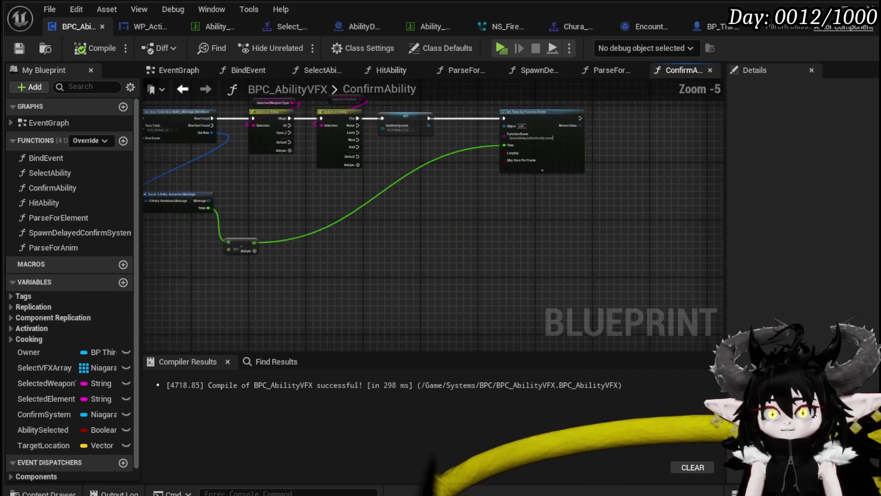
scroll(277, 255, "up", 2)
mouse_move(278, 255)
left_mouse_down()
mouse_move(447, 289)
mouse_move(294, 266)
left_mouse_up()
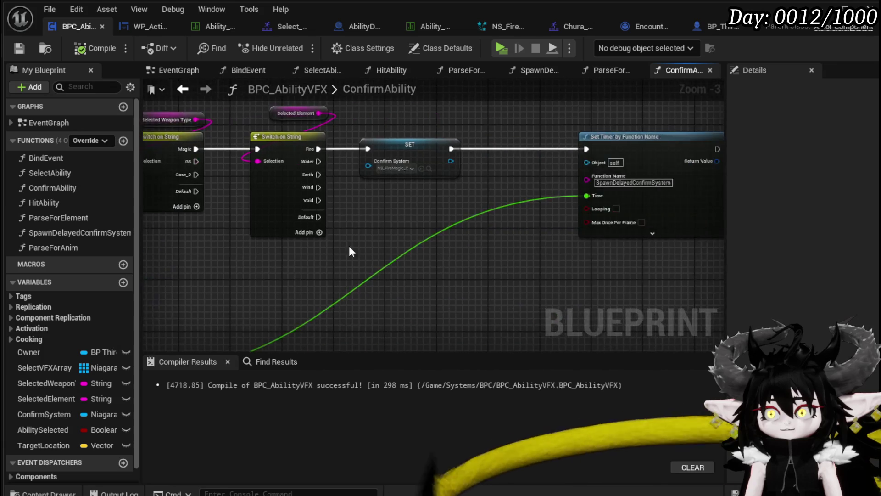
scroll(294, 265, "up", 2)
left_click_drag(347, 194, 429, 123)
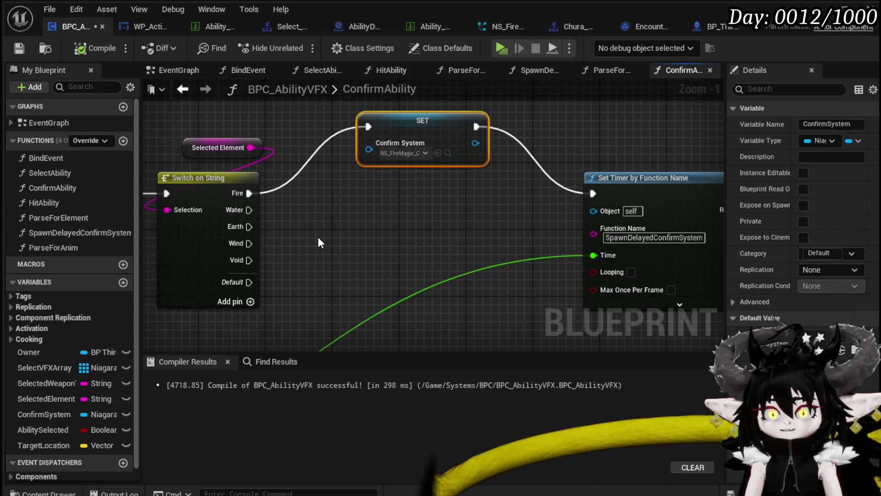
scroll(429, 123, "down", 2)
mouse_move(234, 223)
left_mouse_down()
mouse_move(391, 245)
mouse_move(329, 220)
left_mouse_up()
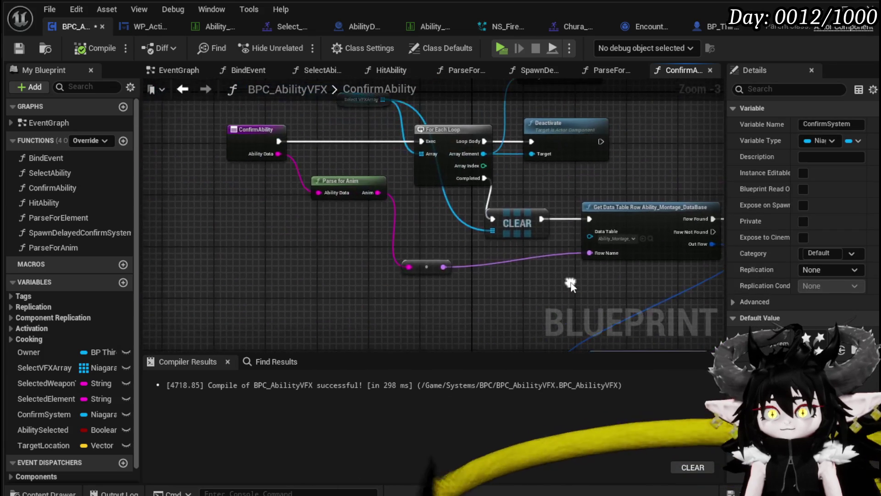
scroll(320, 210, "up", 3)
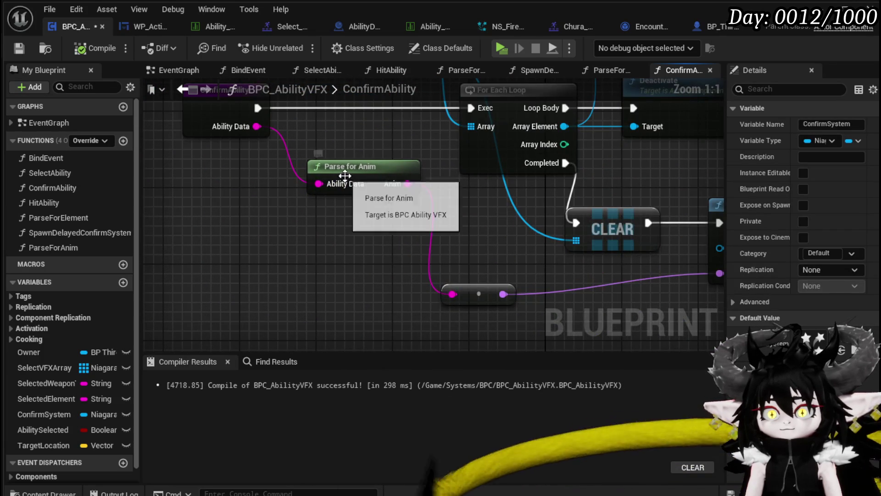
- Duplicate the ParseForAnim function as a new function named ParseForVFX
double_click(342, 174)
left_click_drag(214, 324, 401, 261)
right_click(59, 247)
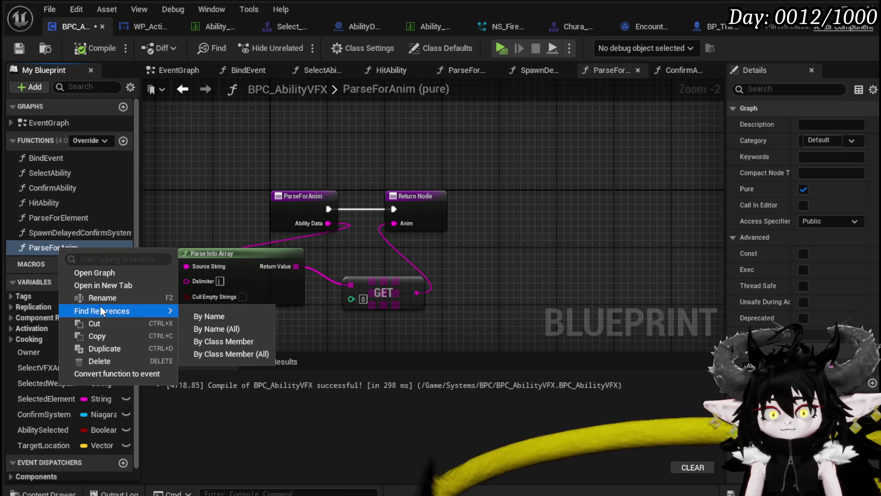
left_click(98, 348)
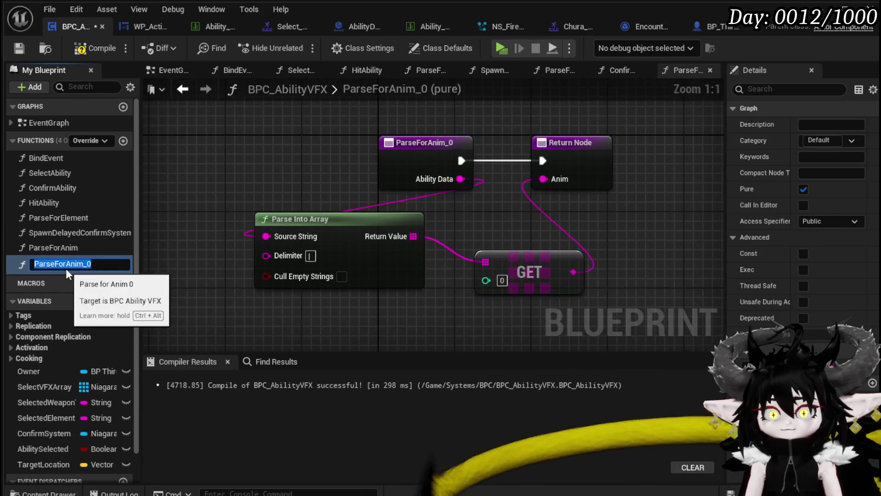
left_click_drag(66, 264, 196, 255)
type("VFX")
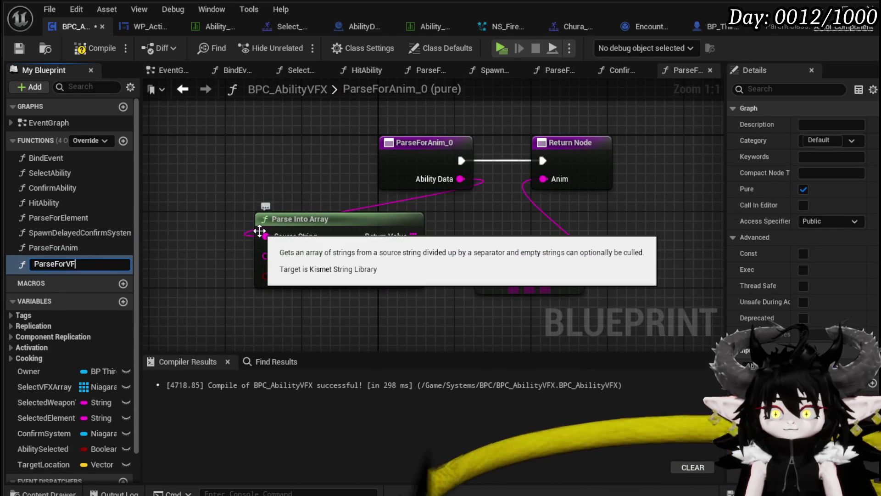
key("Return")
- Set ParseForVFX's GET array index to 1, then compile and save
mouse_move(278, 324)
left_mouse_down()
mouse_move(551, 252)
mouse_move(471, 220)
left_mouse_up()
left_click(426, 274)
type("1")
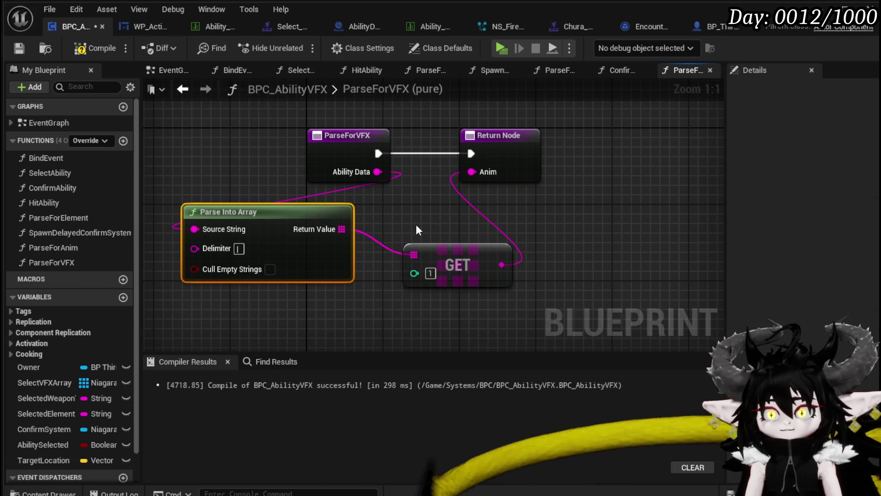
left_click(416, 224)
left_click(79, 52)
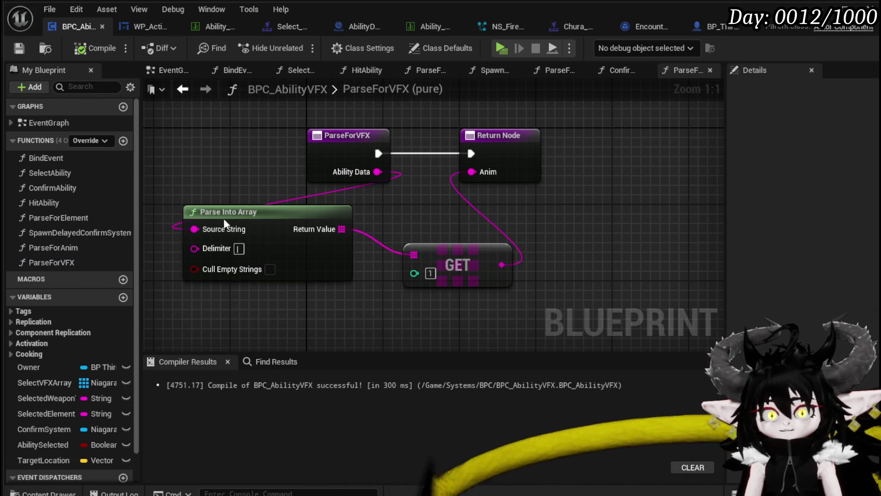
left_click(182, 89)
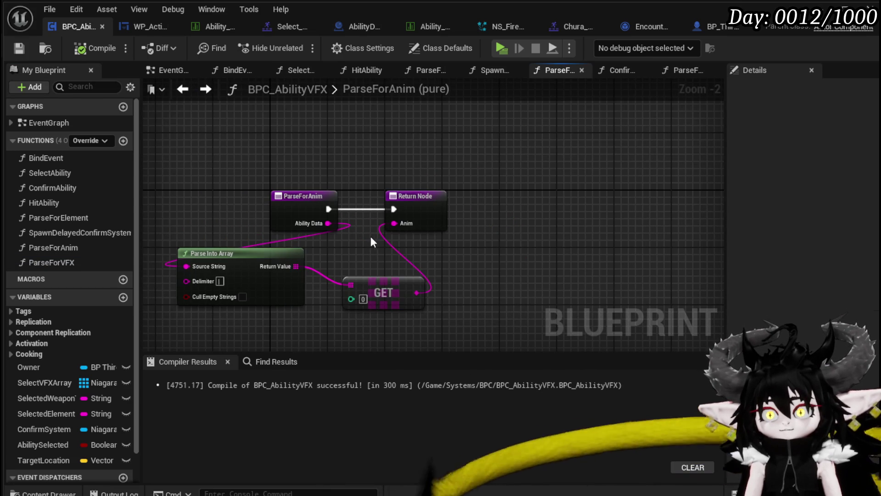
left_click(206, 89)
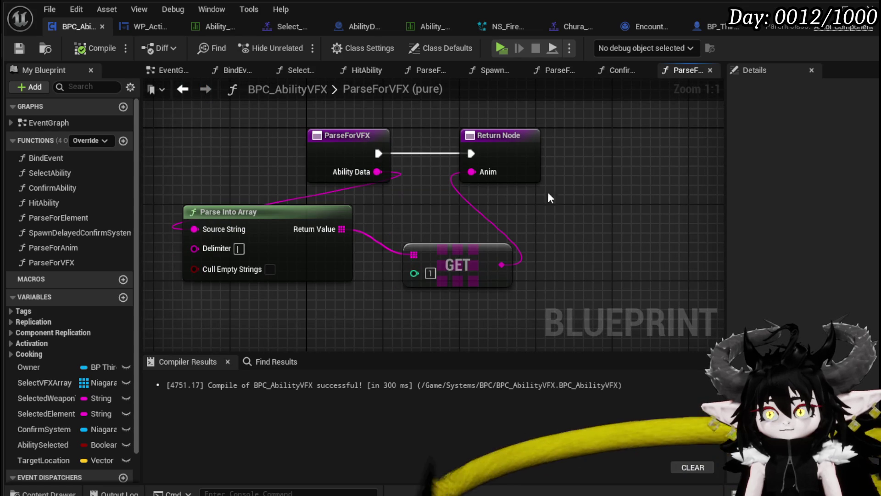
- Delete the Debug Key C and Select Ability nodes from the EventGraph and recompile
left_click(170, 71)
left_click_drag(496, 203, 636, 203)
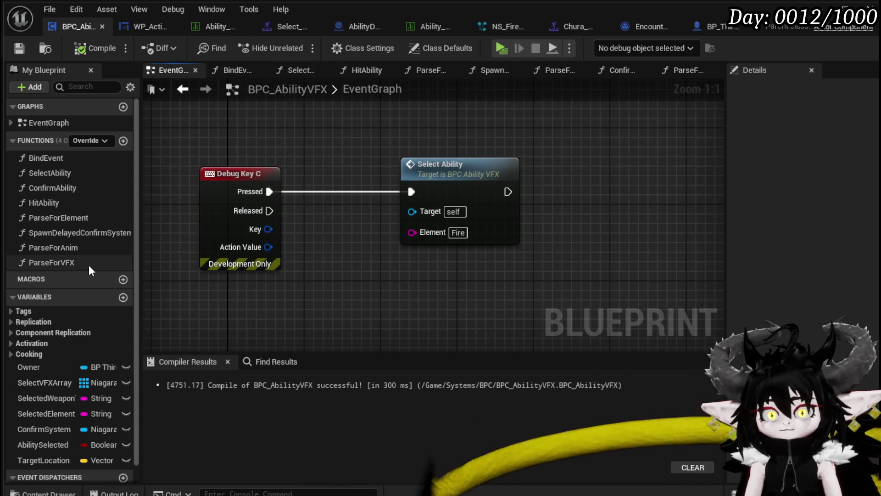
left_click_drag(240, 263, 442, 183)
key("Delete")
left_click(95, 48)
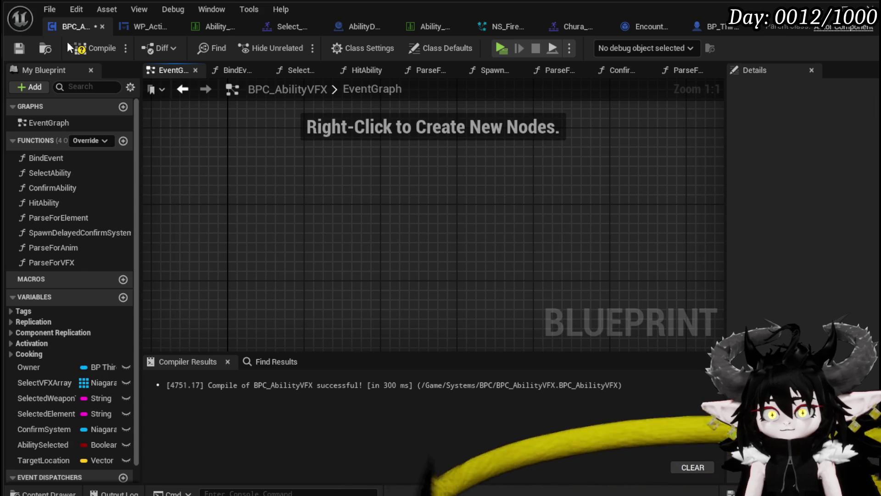
left_click(19, 48)
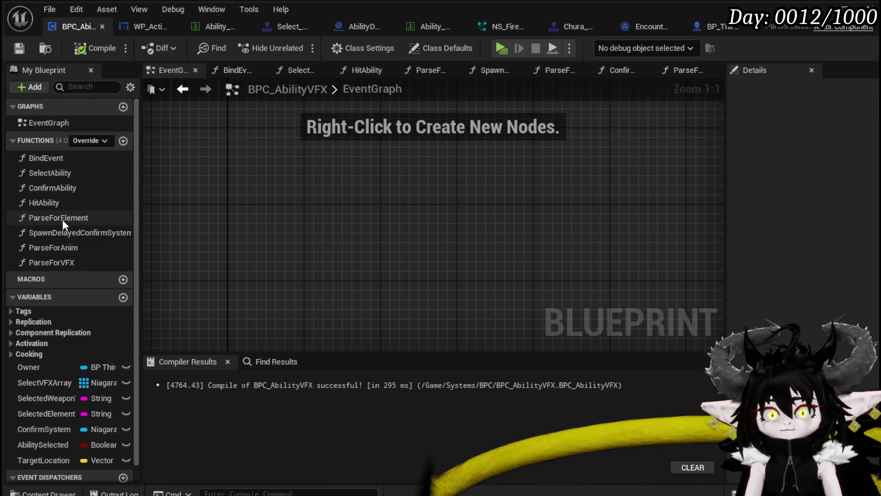
double_click(51, 188)
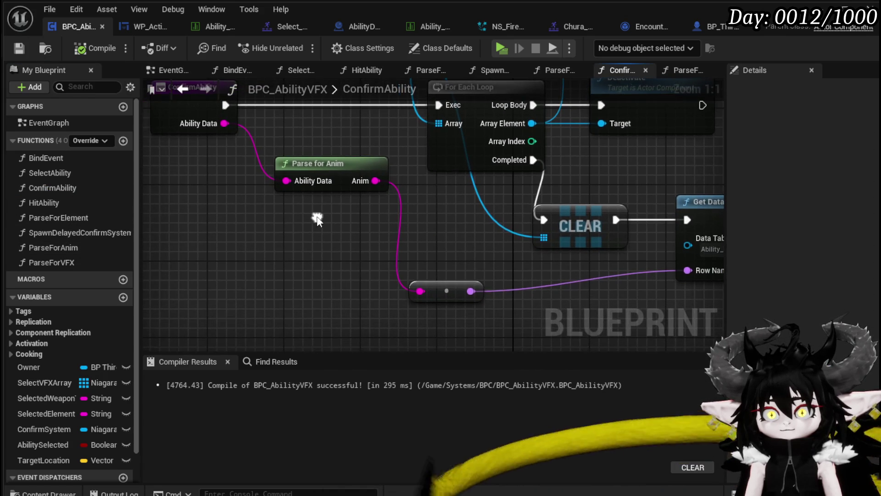
- Add a Parse for VFX node fed by Ability Data, aligned with the SET node
left_click_drag(52, 262, 297, 209)
mouse_move(224, 128)
left_mouse_down()
mouse_move(287, 221)
mouse_move(306, 230)
mouse_move(613, 186)
mouse_move(660, 141)
left_mouse_up()
scroll(312, 249, "down", 3)
mouse_move(536, 133)
left_mouse_down()
mouse_move(376, 46)
mouse_move(315, 71)
mouse_move(273, 142)
left_mouse_up()
mouse_move(573, 182)
left_mouse_down()
mouse_move(533, 183)
mouse_move(507, 260)
left_mouse_up()
left_click_drag(245, 140, 308, 120)
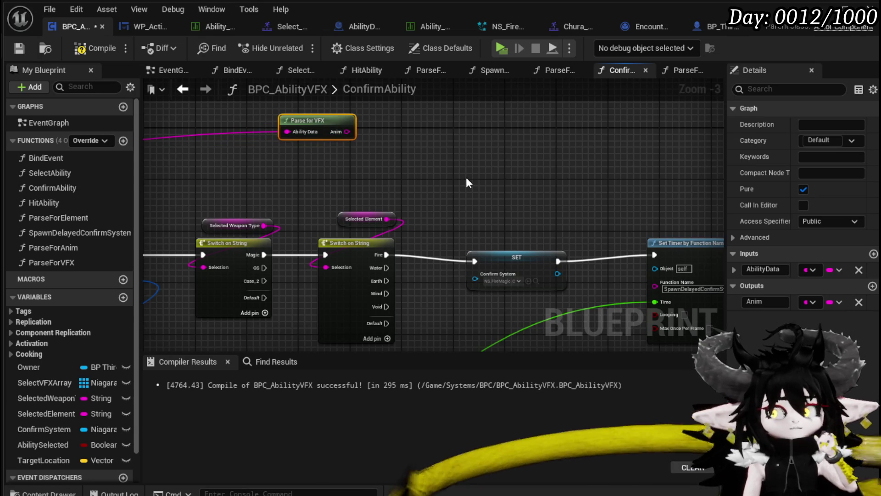
mouse_move(321, 118)
left_mouse_down()
mouse_move(398, 125)
mouse_move(346, 123)
left_mouse_up()
- Add a Get Data Table Row node next to Parse for VFX
right_click(347, 156)
type("get Dat")
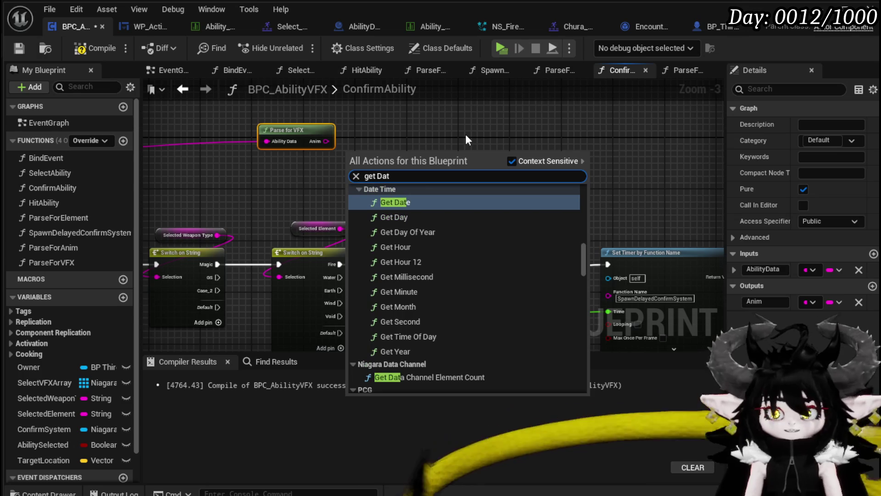
type("ab")
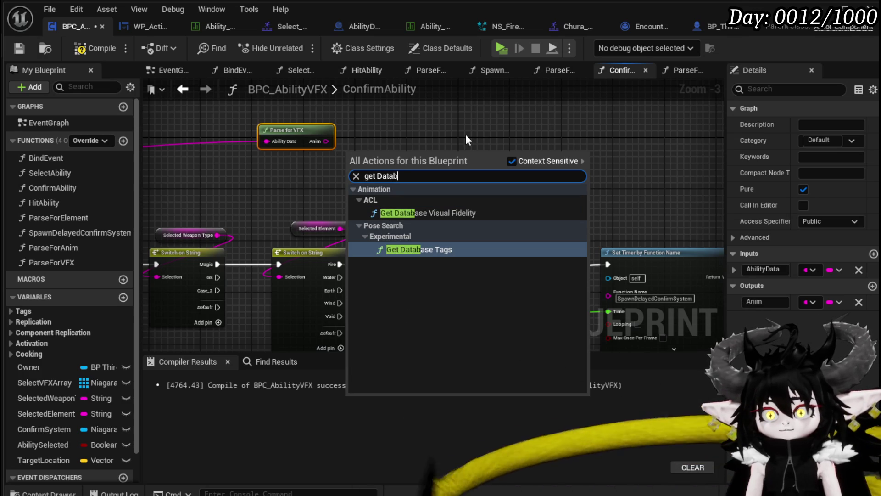
left_click(392, 144)
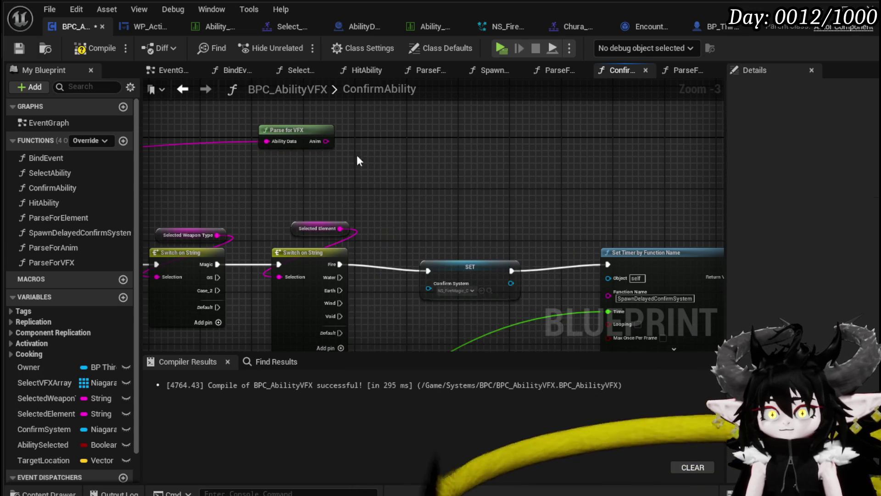
right_click(424, 162)
type("get dat")
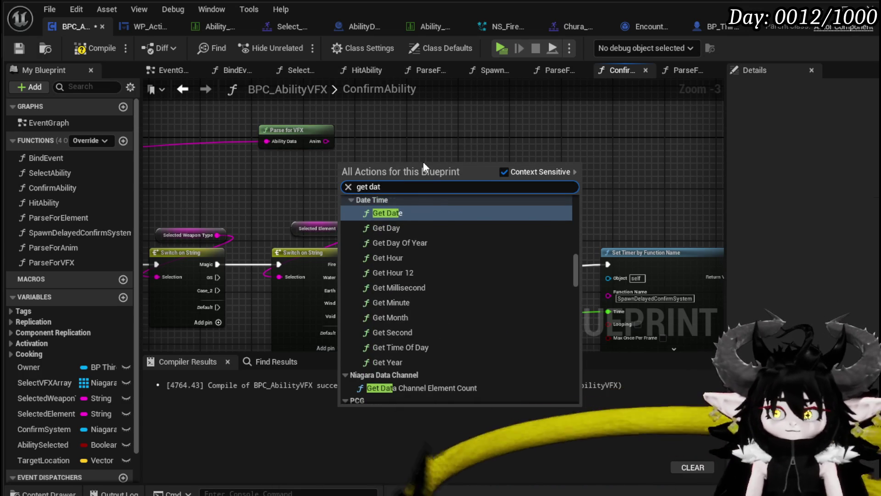
type("atabl")
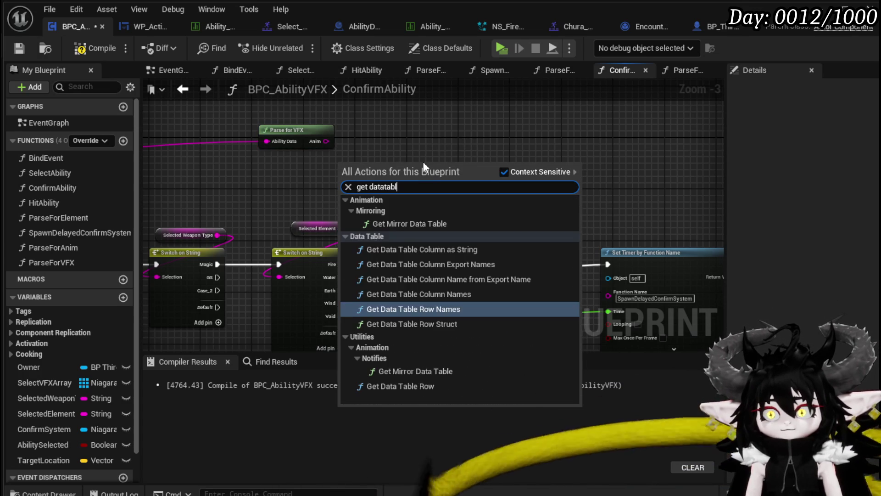
type("e row")
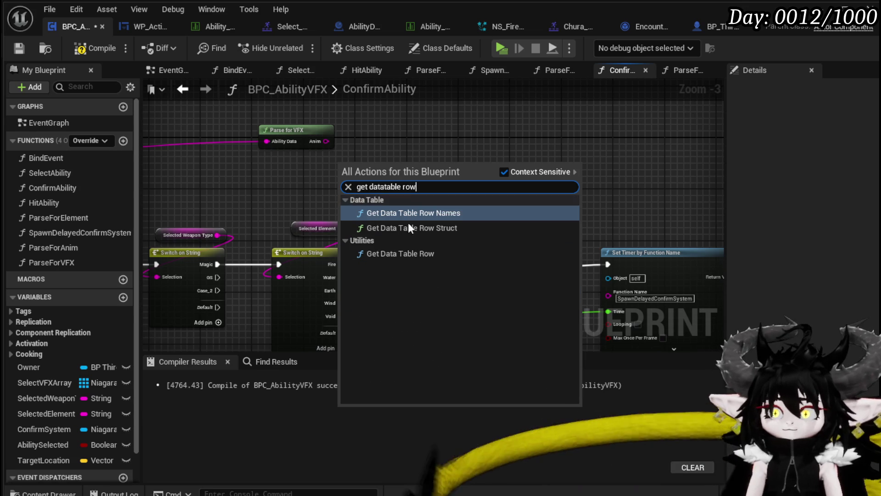
left_click(418, 253)
mouse_move(312, 140)
left_mouse_down()
mouse_move(295, 152)
mouse_move(344, 209)
left_mouse_up()
- Look up Ability_VFX_DataTable by Parse for VFX's output and add Break S Ability VFX
left_click_drag(393, 156, 457, 124)
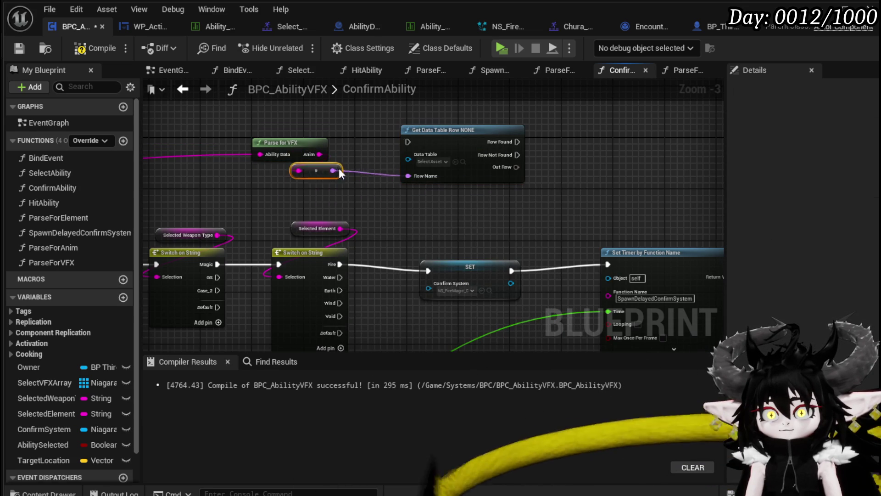
scroll(382, 149, "up", 2)
left_click(378, 182)
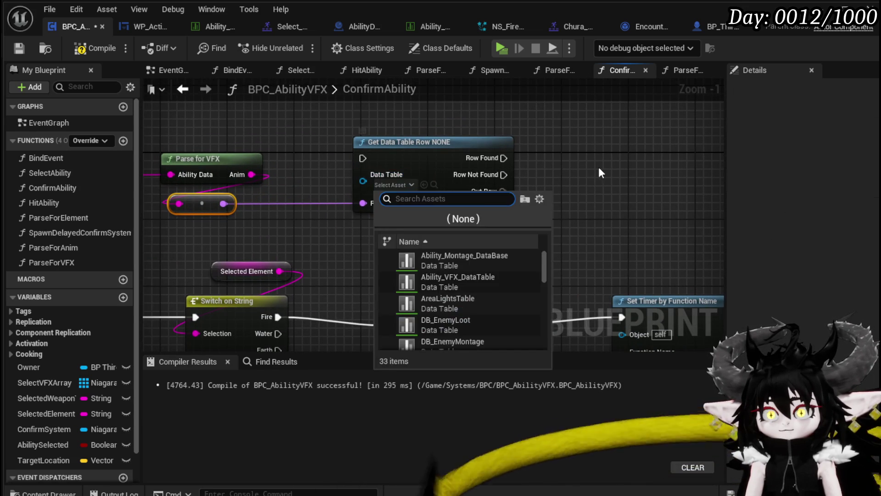
left_click(458, 278)
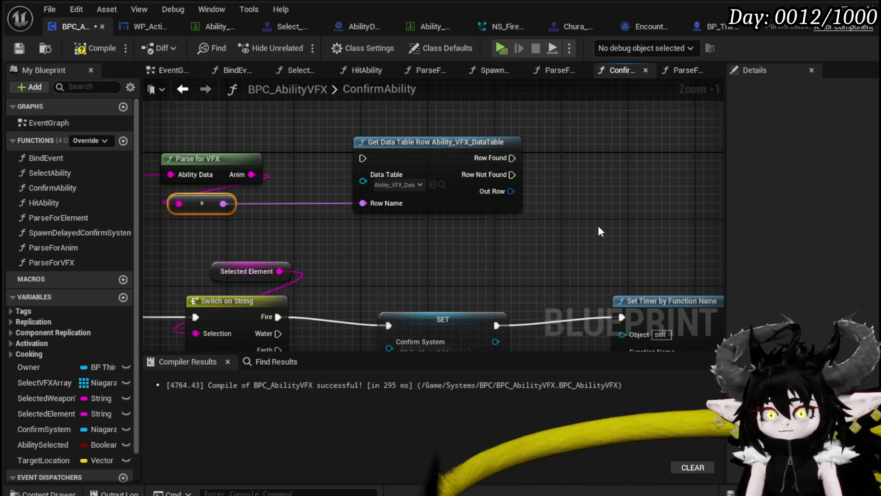
left_click_drag(423, 158, 381, 202)
type("break")
key("Return")
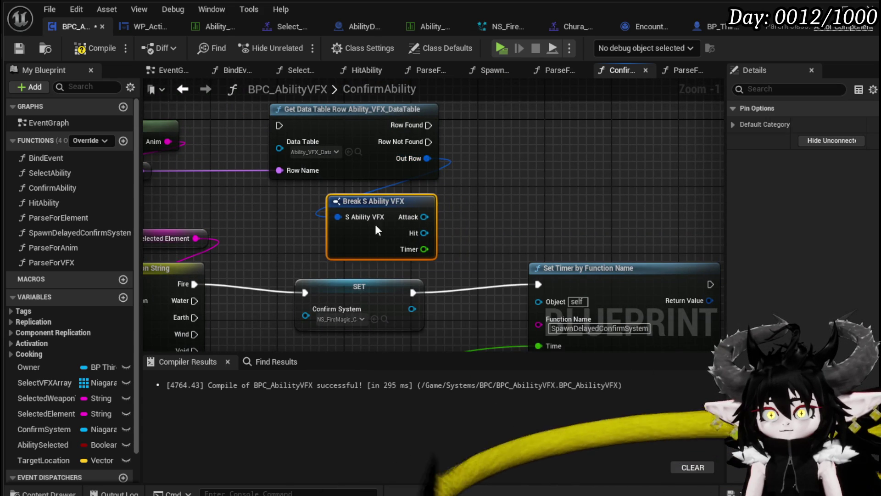
- Chain Fire into the row lookup, then Row Found into SET Confirm System and Set Timer
mouse_move(342, 299)
left_mouse_down()
mouse_move(503, 199)
mouse_move(479, 208)
left_mouse_up()
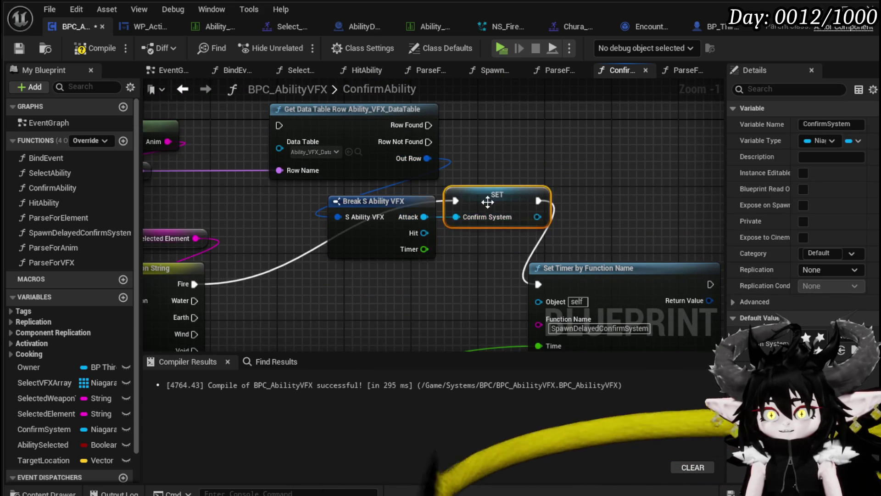
left_click_drag(248, 282, 351, 122)
mouse_move(405, 181)
left_mouse_down()
mouse_move(432, 124)
mouse_move(411, 112)
left_mouse_up()
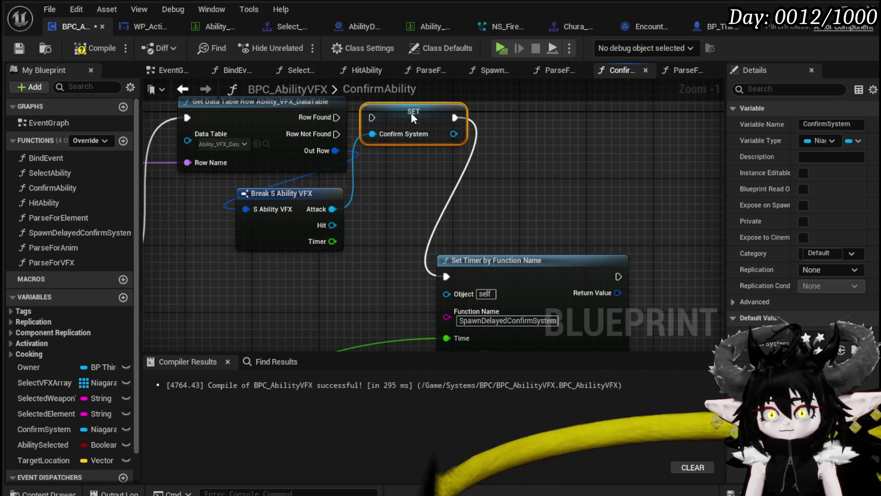
left_click_drag(336, 117, 374, 120)
left_click_drag(455, 118, 446, 277)
scroll(598, 195, "down", 2)
- Move the Switch on String and weapon type switch nodes up-left and rewire their flow
left_click(320, 252)
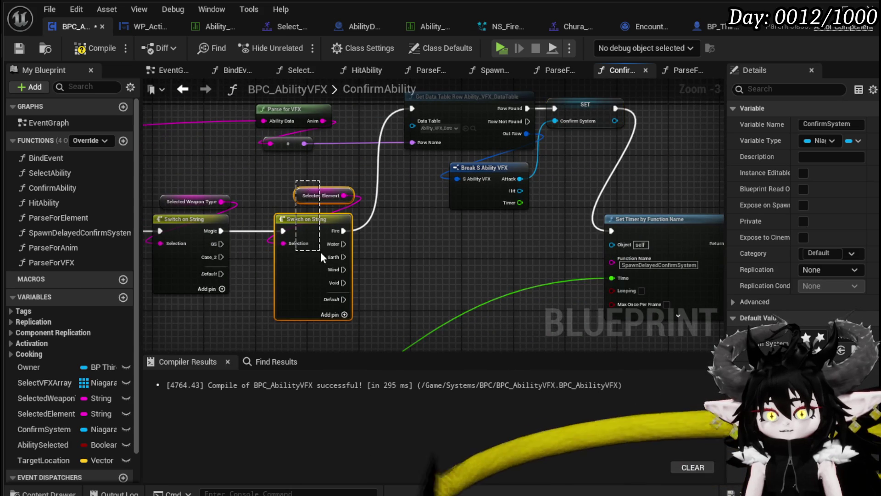
left_click(321, 196, "ctrl")
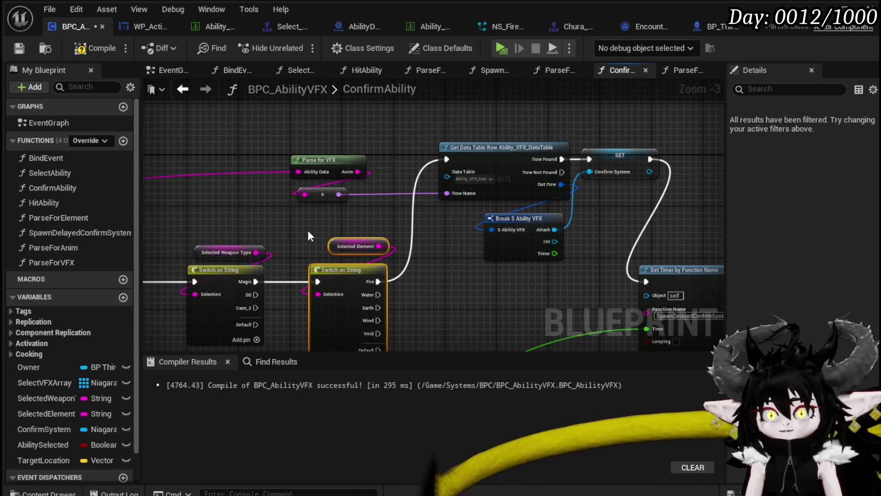
mouse_move(357, 268)
left_mouse_down()
mouse_move(235, 135)
mouse_move(235, 108)
left_mouse_up()
mouse_move(281, 277)
left_mouse_down()
mouse_move(252, 280)
mouse_move(477, 153)
mouse_move(447, 160)
left_mouse_up()
left_click_drag(344, 146, 551, 109)
left_click_drag(424, 273, 462, 326)
mouse_move(385, 284)
left_mouse_down()
mouse_move(313, 233)
mouse_move(301, 128)
left_mouse_up()
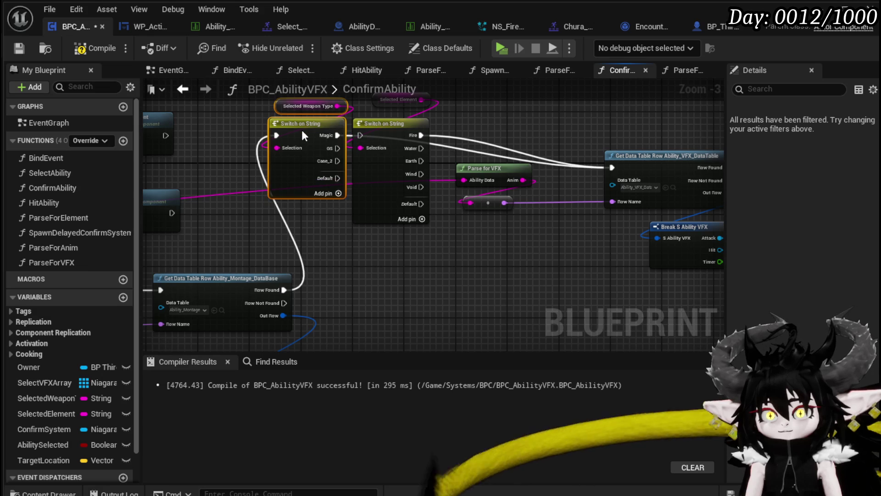
- Wire the montage lookup's Row Found into the VFX Get Data Table Row and reposition the VFX nodes
mouse_move(284, 290)
left_mouse_down()
mouse_move(648, 162)
mouse_move(621, 170)
left_mouse_up()
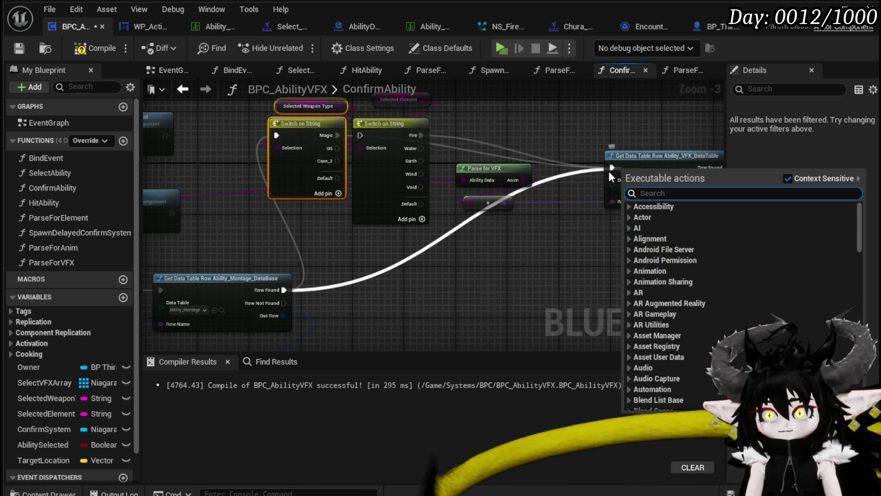
mouse_move(284, 290)
left_mouse_down()
mouse_move(567, 216)
mouse_move(623, 166)
mouse_move(615, 168)
left_mouse_up()
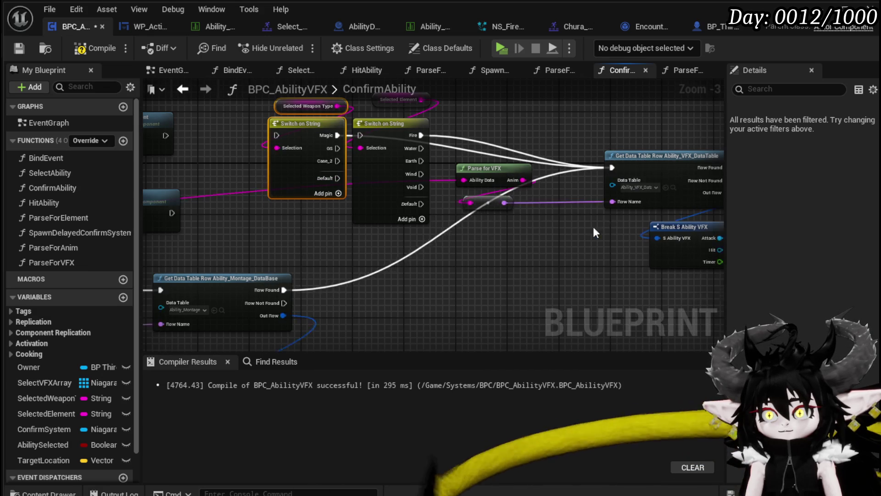
left_click_drag(607, 219, 450, 230)
mouse_move(372, 292)
left_mouse_down()
mouse_move(555, 141)
mouse_move(589, 138)
mouse_move(440, 294)
mouse_move(466, 282)
mouse_move(476, 200)
mouse_move(626, 142)
mouse_move(502, 151)
left_mouse_up()
mouse_move(240, 299)
left_mouse_down()
mouse_move(510, 176)
mouse_move(570, 191)
left_mouse_up()
- Tidy the ConfirmAbility graph around the Clear, Deactivate and Set Timer nodes, and save BPC_AbilityVFX
left_click(539, 156)
left_click_drag(539, 155, 596, 194)
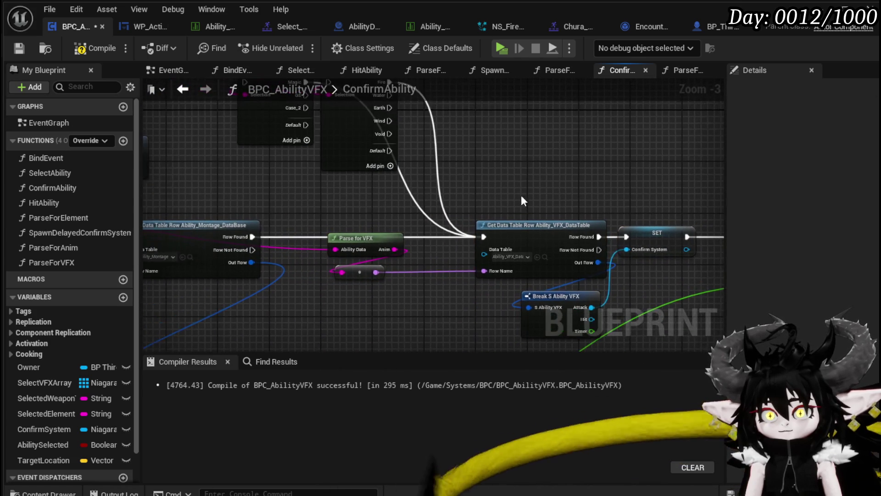
mouse_move(244, 205)
left_mouse_down()
mouse_move(390, 209)
mouse_move(332, 116)
left_mouse_up()
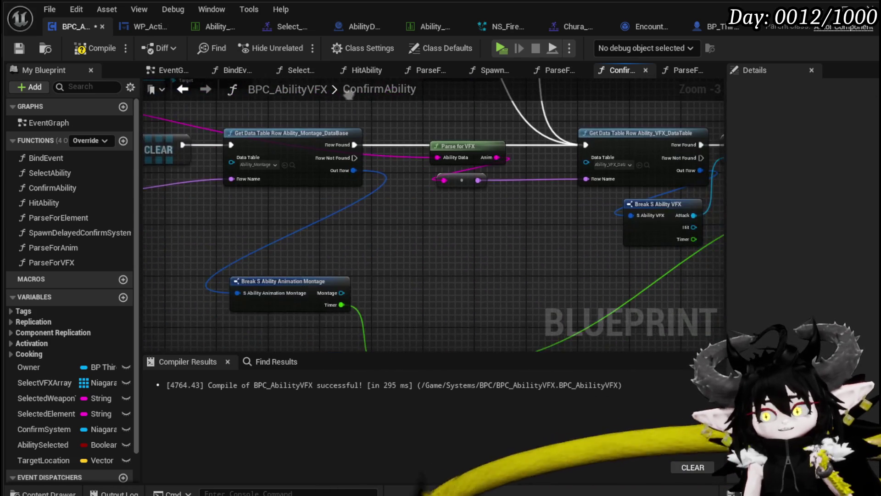
mouse_move(407, 240)
left_mouse_down()
mouse_move(266, 179)
mouse_move(360, 232)
left_mouse_up()
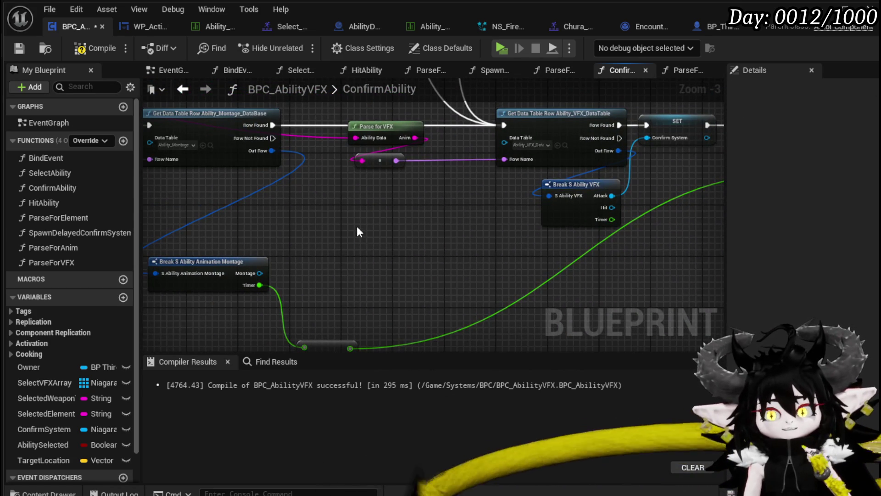
left_click(22, 52)
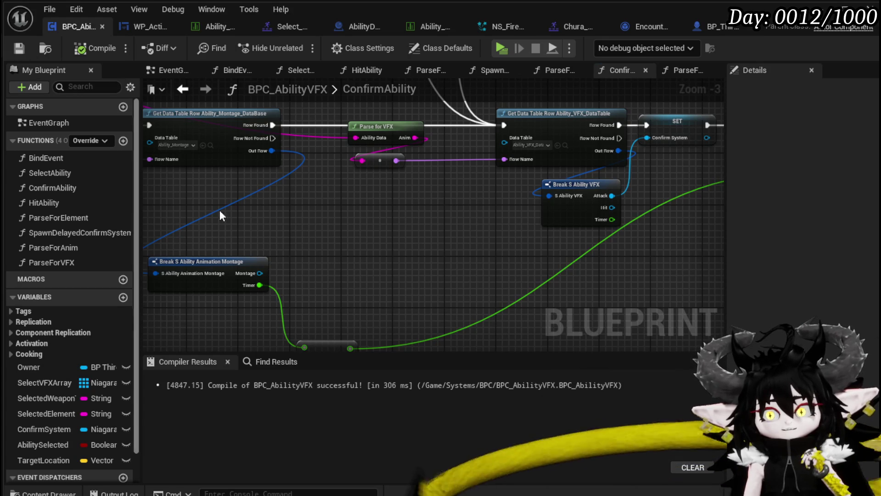
left_click_drag(403, 259, 161, 299)
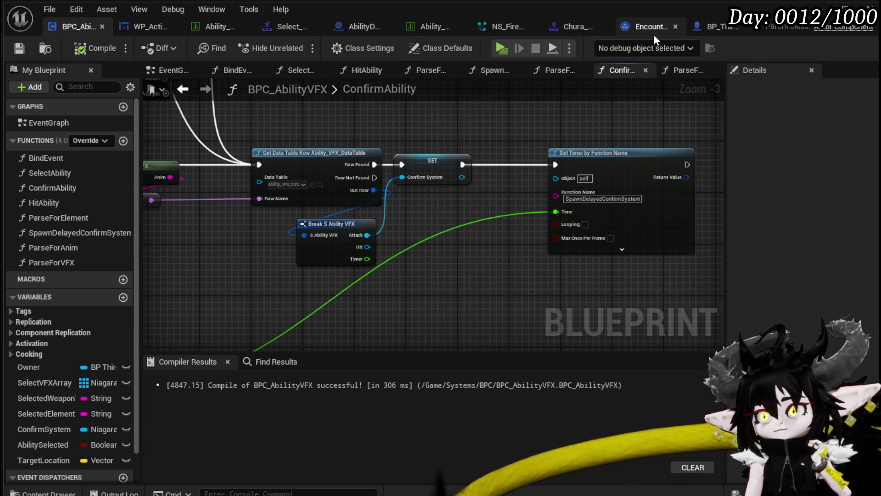
mouse_move(378, 230)
left_mouse_down()
mouse_move(382, 286)
mouse_move(394, 230)
mouse_move(379, 243)
left_mouse_up()
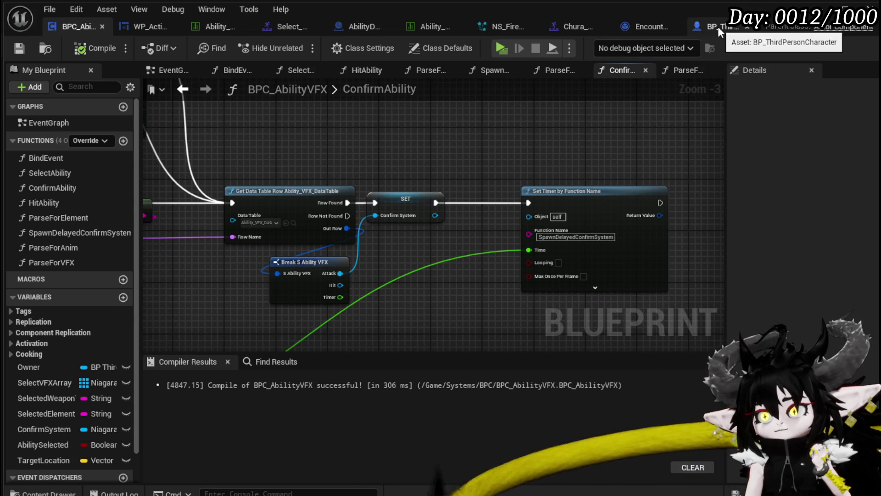
left_click(412, 27)
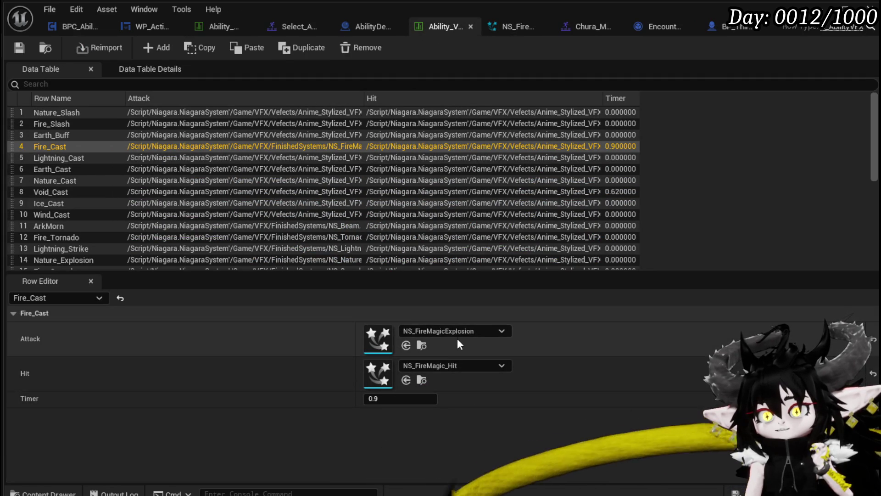
- Set the Fire_Cast row's Attack effect to NS_FireMagic_Cast
left_click(457, 333)
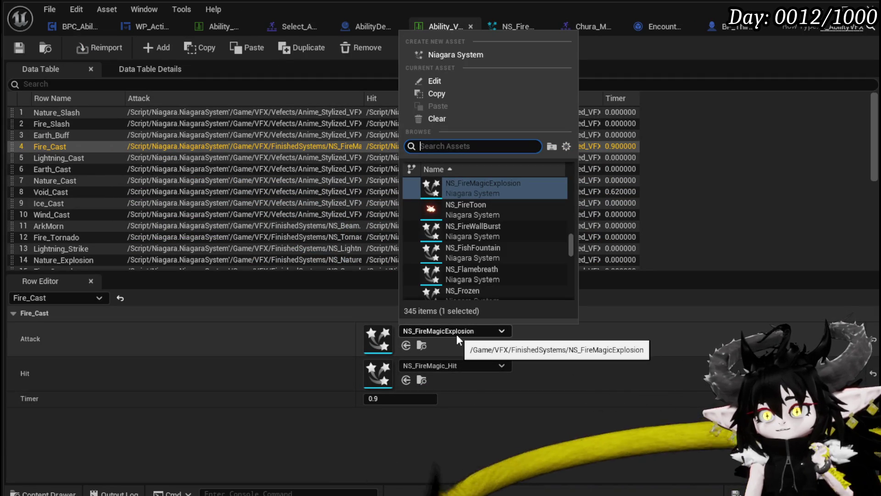
type("FireCa")
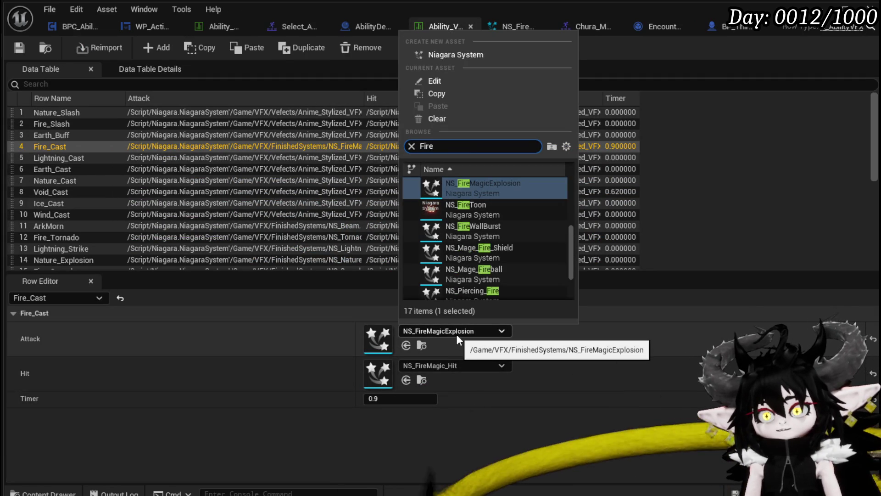
key("BackSpace")
key("BackSpace")
key("BackSpace")
type("cast")
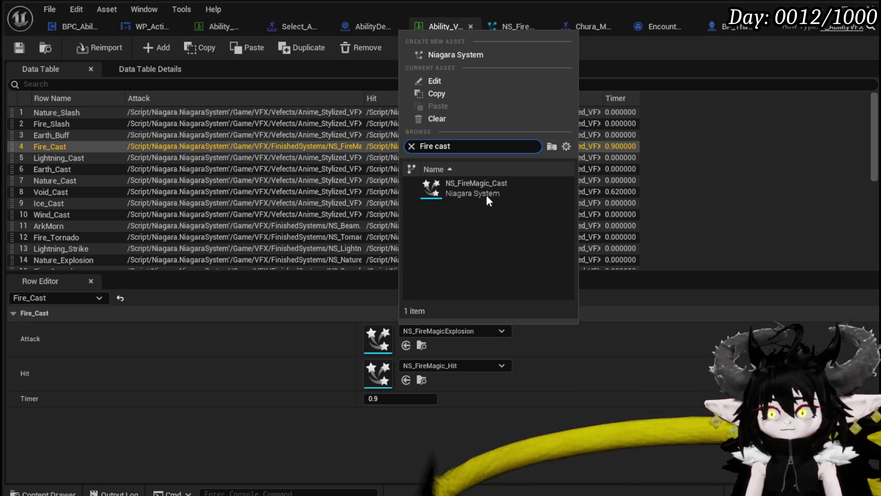
left_click(490, 181)
- Set the Fire_Cast row's Hit effect to NS_FireMagicExplosion and save the data table
left_click(464, 366)
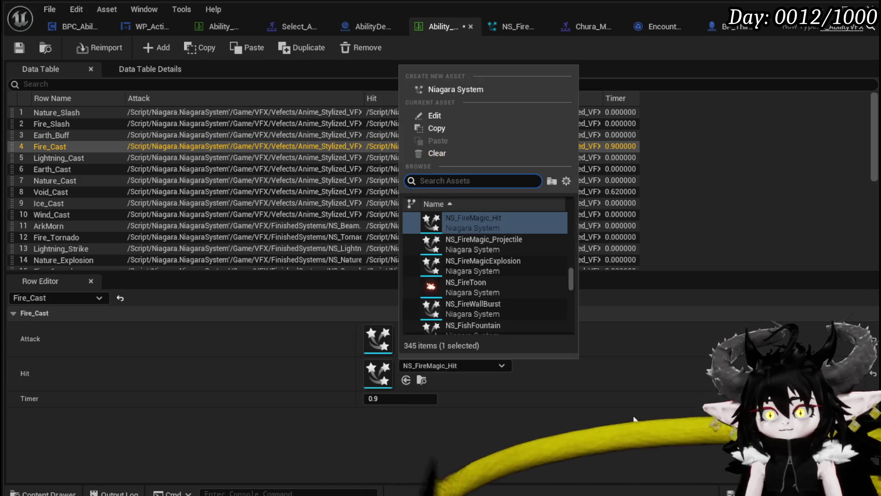
type("Fire Exp")
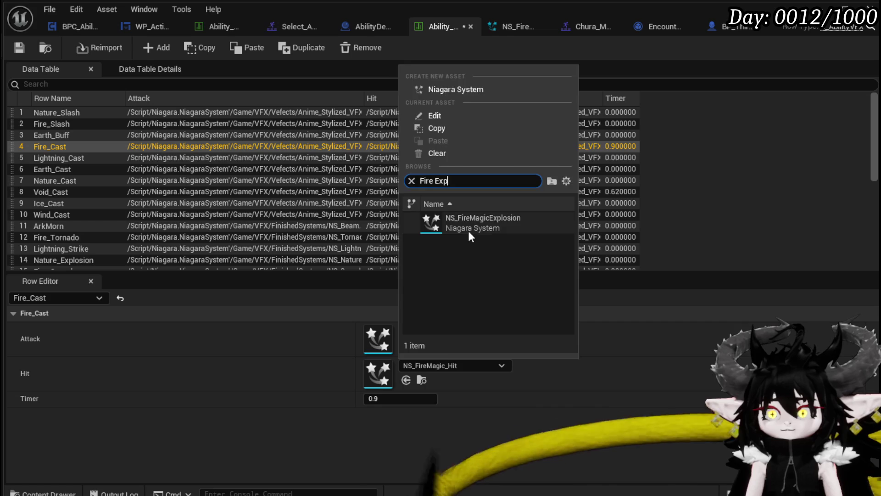
left_click(467, 228)
left_click(20, 47)
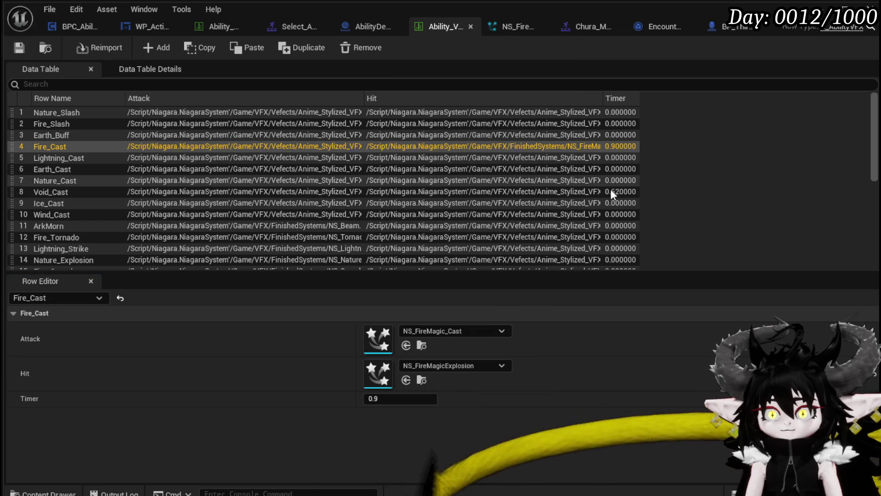
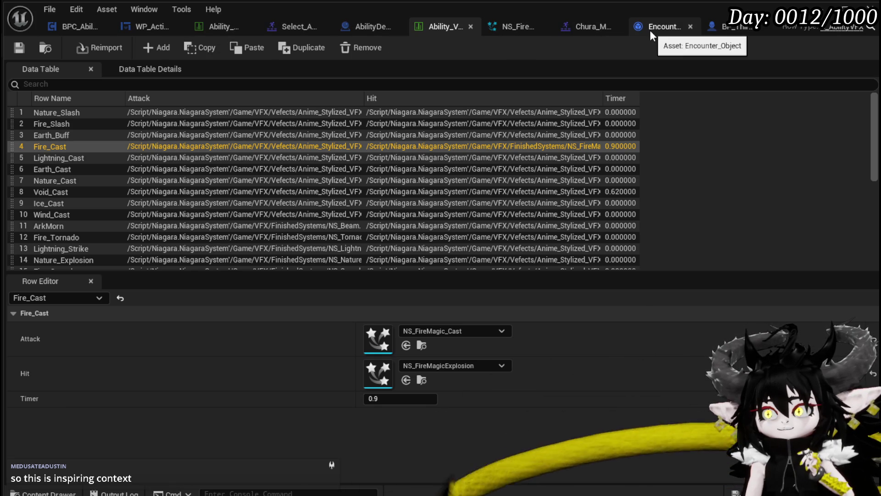
- Inspect BPC_AbilityVFX's two Switch on String nodes, then switch to the AbilityDecoder blueprint
left_click(64, 26)
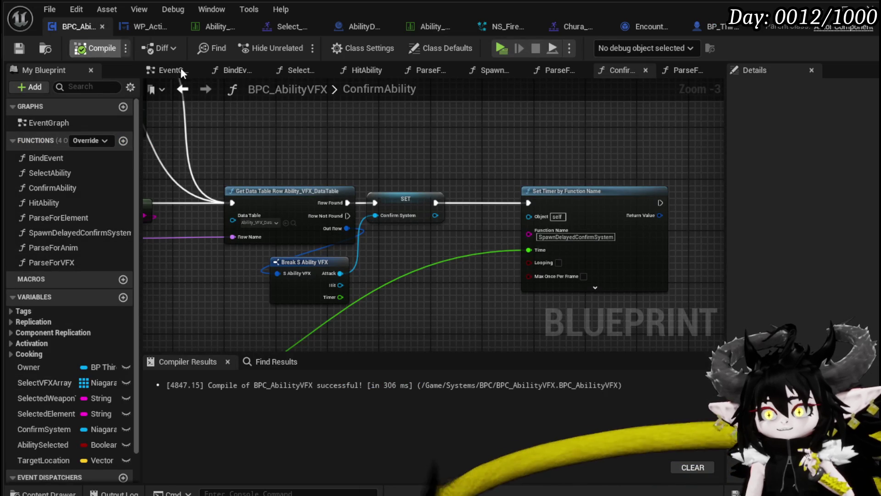
scroll(417, 161, "down", 1)
scroll(417, 161, "down", 1)
mouse_move(403, 174)
left_mouse_down()
mouse_move(385, 234)
mouse_move(477, 144)
mouse_move(415, 186)
mouse_move(233, 224)
left_mouse_up()
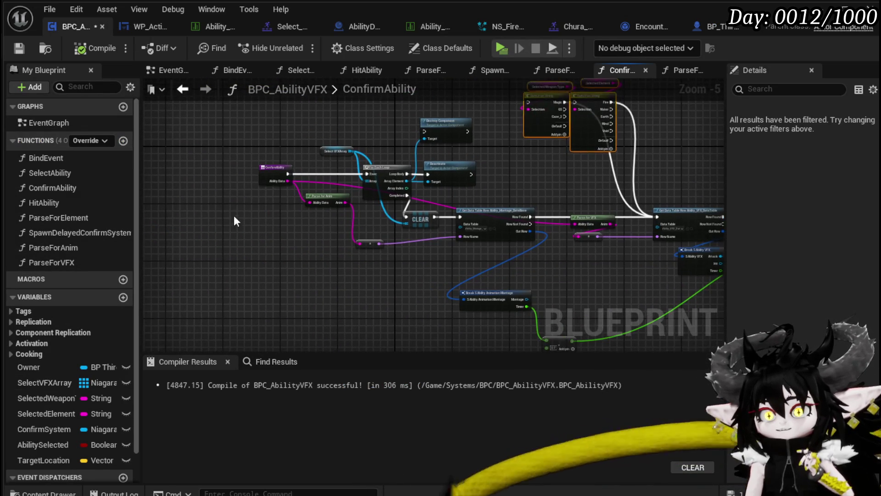
mouse_move(290, 154)
left_mouse_down()
mouse_move(232, 192)
mouse_move(300, 127)
left_mouse_up()
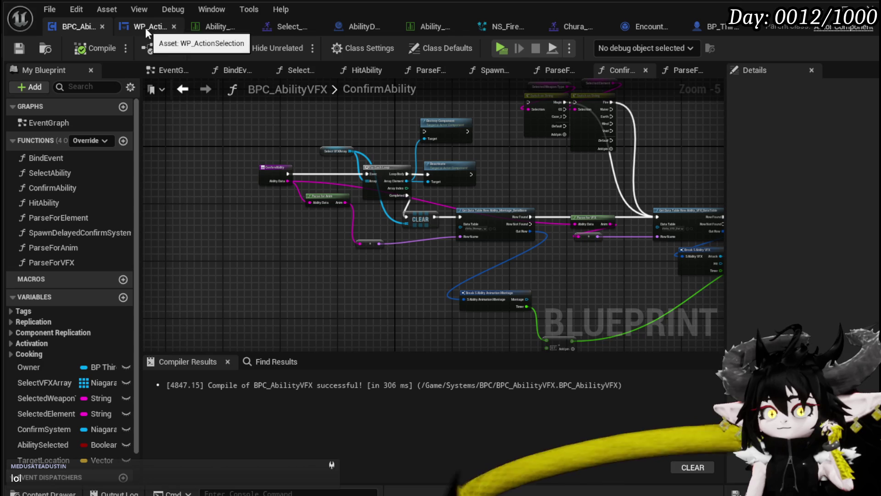
left_click(348, 33)
- Navigate the AbilityDecoder EventGraph to the Spawn System at Location node
scroll(439, 202, "down", 2)
mouse_move(325, 252)
left_mouse_down()
mouse_move(282, 138)
mouse_move(209, 258)
mouse_move(216, 267)
mouse_move(482, 92)
mouse_move(417, 206)
mouse_move(456, 315)
left_mouse_up()
scroll(216, 267, "down", 6)
scroll(456, 316, "up", 5)
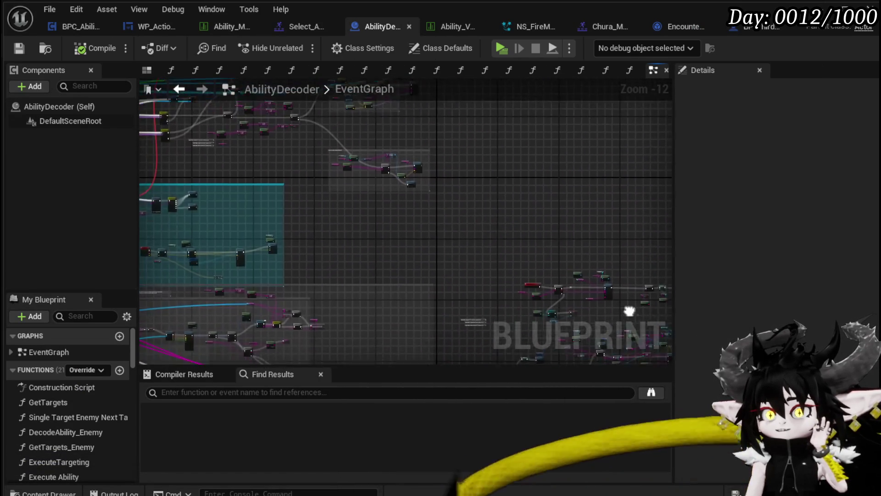
mouse_move(560, 187)
left_mouse_down()
mouse_move(425, 176)
mouse_move(357, 243)
mouse_move(343, 219)
mouse_move(671, 217)
mouse_move(265, 234)
left_mouse_up()
scroll(425, 177, "up", 4)
scroll(324, 224, "up", 6)
scroll(265, 235, "down", 1)
mouse_move(355, 195)
left_mouse_down()
mouse_move(324, 236)
mouse_move(347, 232)
mouse_move(252, 270)
mouse_move(312, 260)
mouse_move(199, 274)
left_mouse_up()
- Bring the Switch on String area into view and open the VFX Target Location function
scroll(313, 259, "down", 1)
scroll(426, 260, "down", 4)
scroll(440, 261, "up", 5)
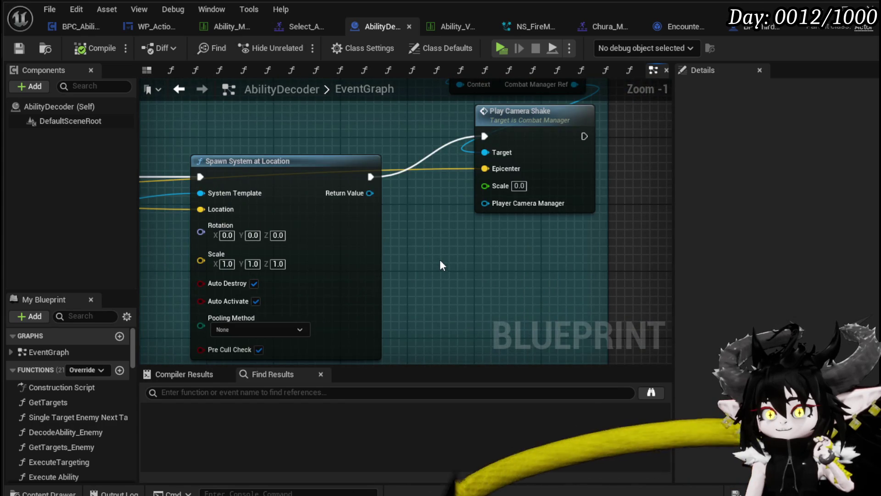
scroll(439, 261, "down", 3)
left_click_drag(276, 199, 607, 216)
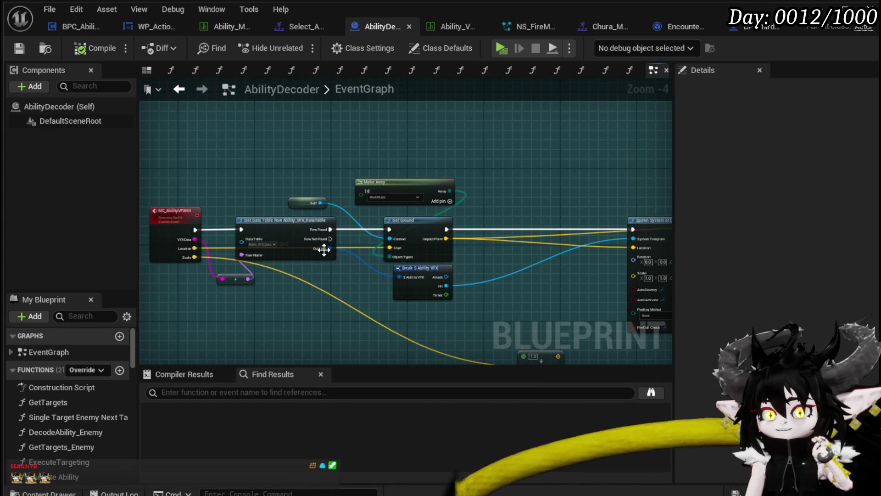
mouse_move(442, 282)
left_mouse_down()
mouse_move(473, 269)
mouse_move(402, 309)
left_mouse_up()
scroll(343, 244, "up", 3)
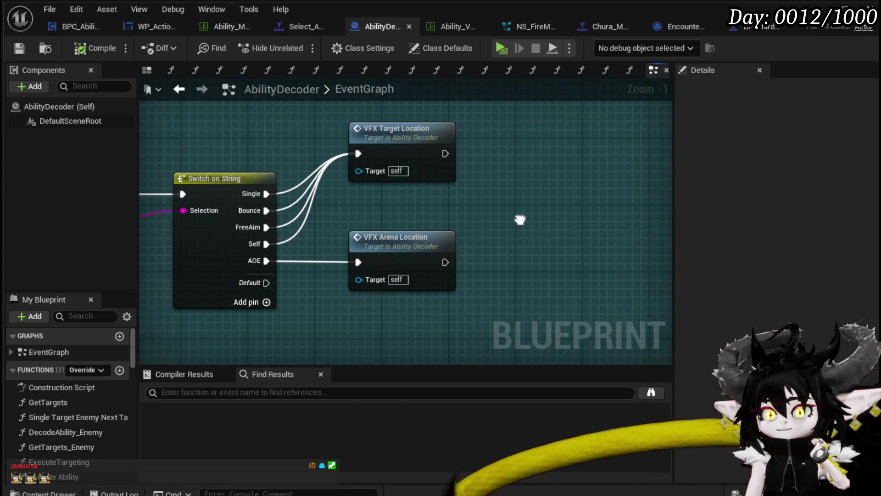
double_click(437, 183)
- Wire Break S Ability VFX's Hit pin into VFX_TargetLocation's System Template and save
scroll(437, 182, "up", 4)
left_click_drag(279, 355, 384, 235)
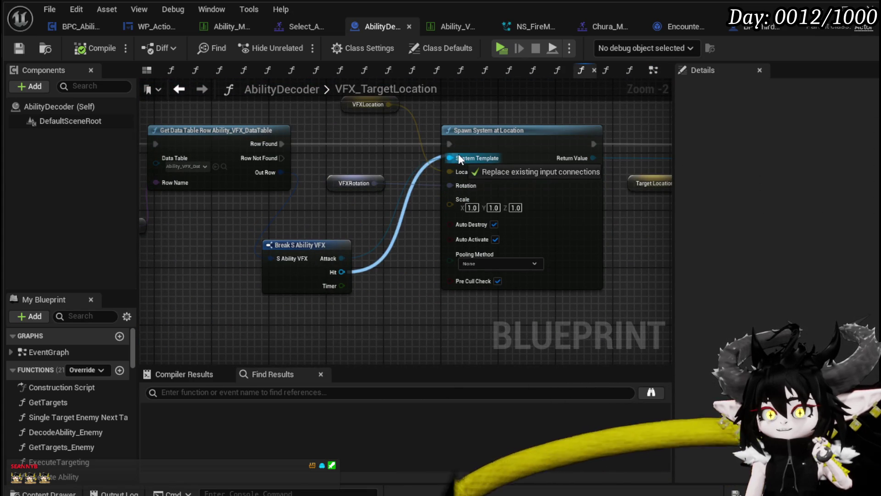
left_click_drag(458, 156, 459, 157)
mouse_move(334, 218)
left_mouse_down()
mouse_move(445, 211)
mouse_move(392, 226)
left_mouse_up()
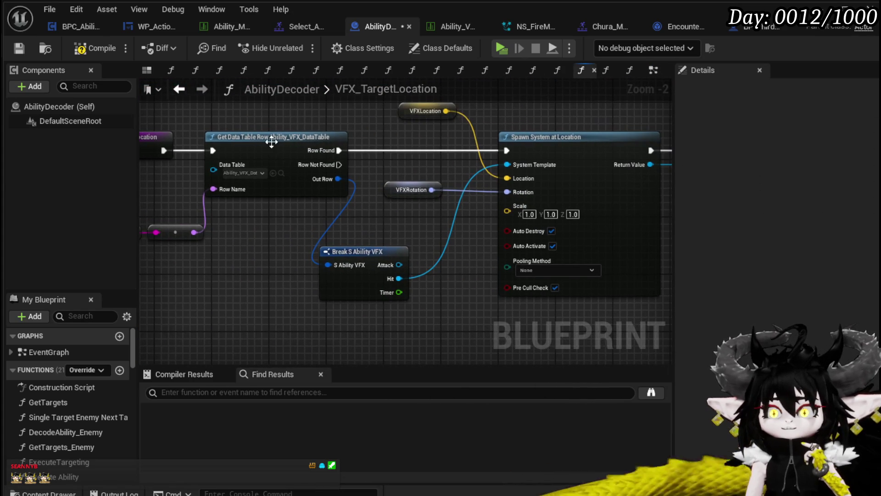
left_click(18, 48)
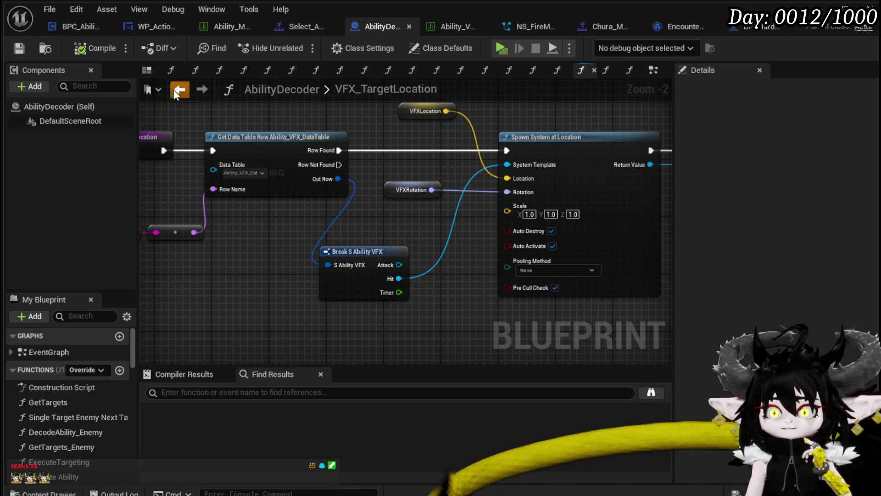
left_click(174, 92)
- Open VFX_ArenaLocation, save AbilityDecoder again, and return to the EventGraph
double_click(390, 248)
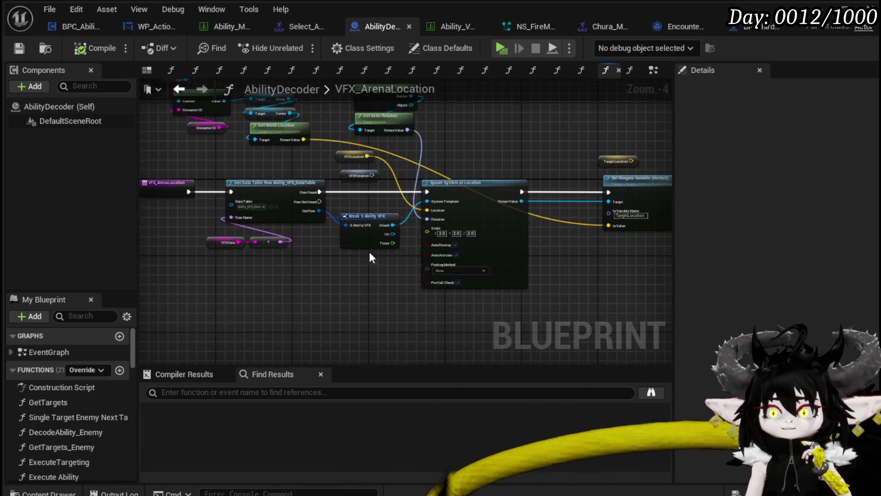
scroll(369, 254, "up", 3)
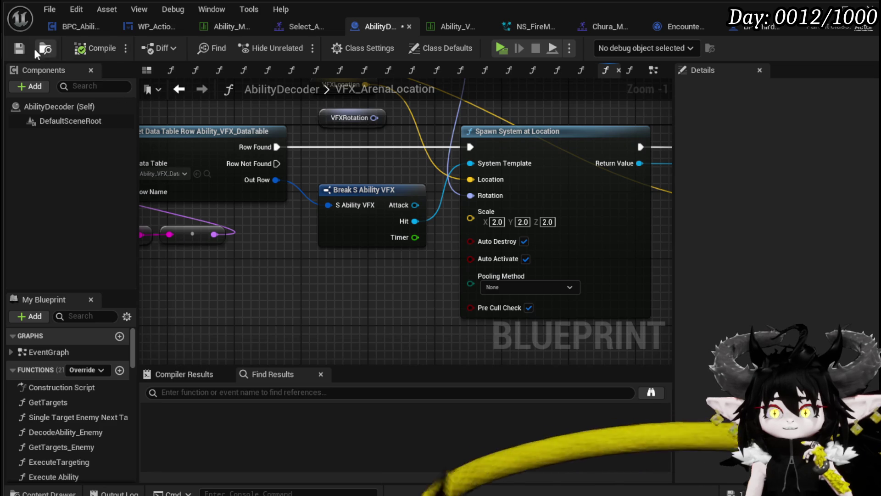
left_click(18, 47)
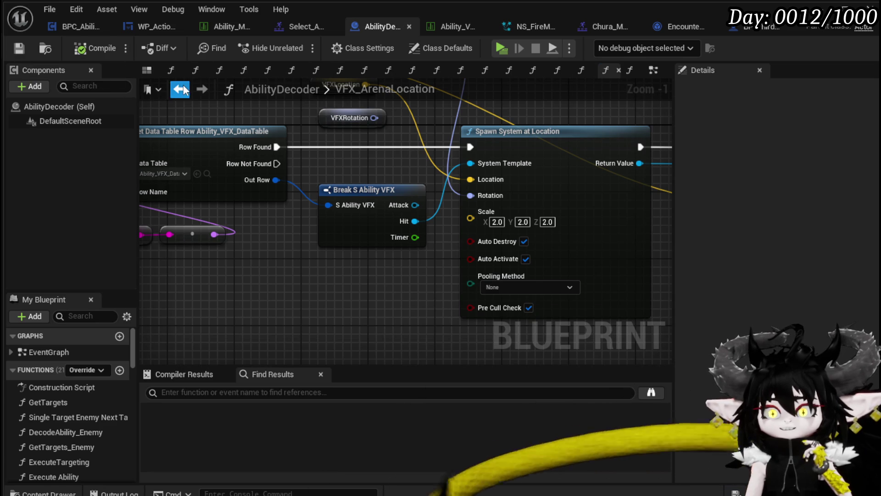
key("alt+Left")
scroll(343, 127, "down", 10)
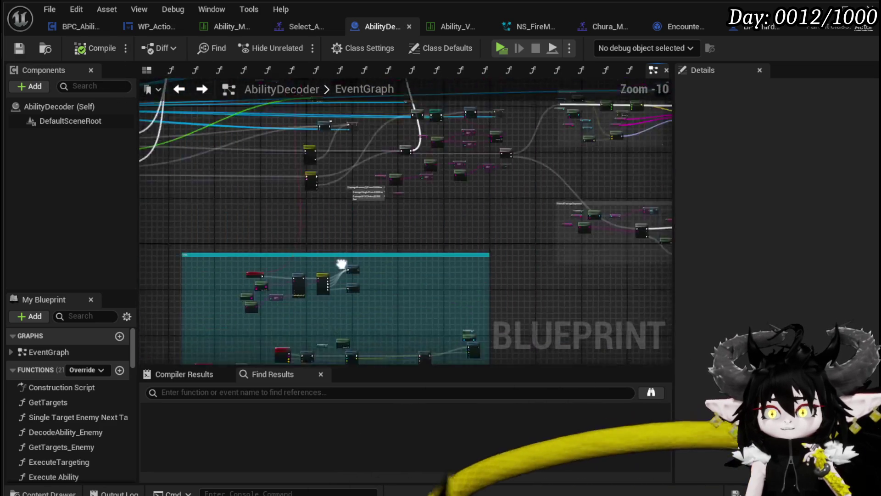
- Survey and save the AbilityDecoder EventGraph, then return to the L_DungeonCreationTest level editor
scroll(363, 248, "down", 1)
mouse_move(404, 212)
left_mouse_down()
mouse_move(362, 236)
mouse_move(363, 215)
mouse_move(468, 212)
mouse_move(244, 187)
mouse_move(475, 189)
mouse_move(310, 180)
left_mouse_up()
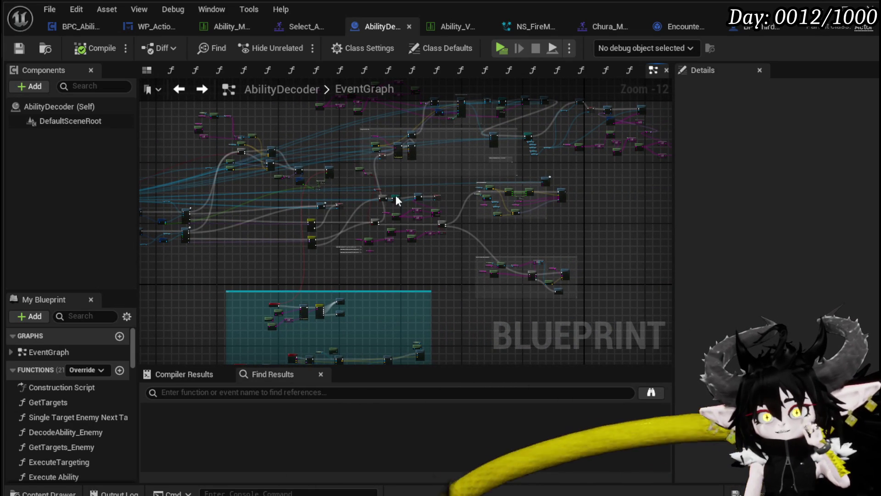
mouse_move(477, 161)
left_mouse_down()
mouse_move(283, 181)
mouse_move(341, 203)
mouse_move(493, 182)
left_mouse_up()
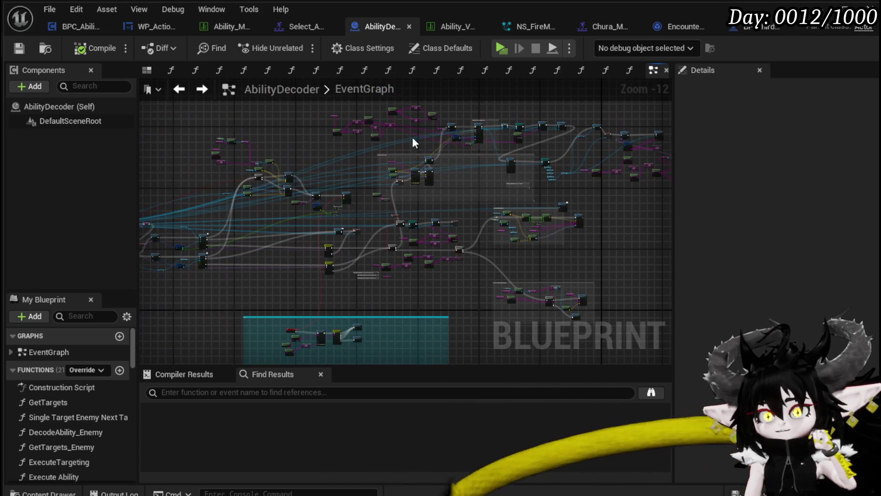
left_click_drag(249, 147, 357, 136)
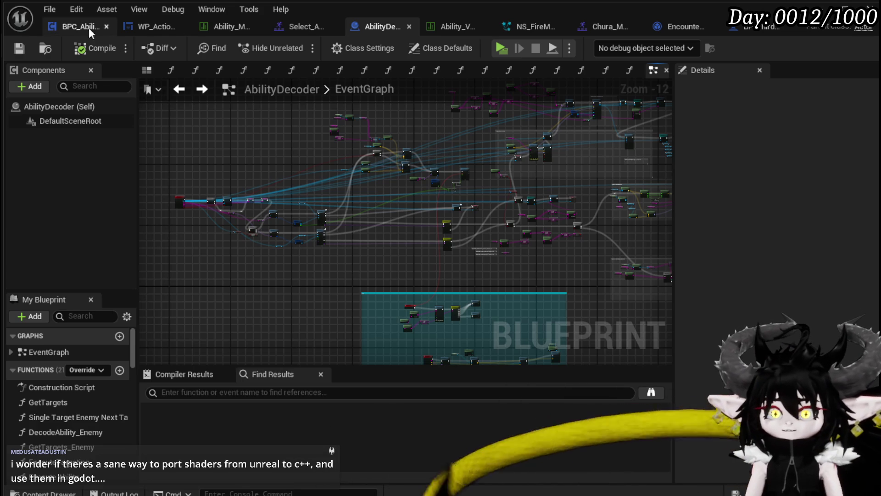
left_click(18, 48)
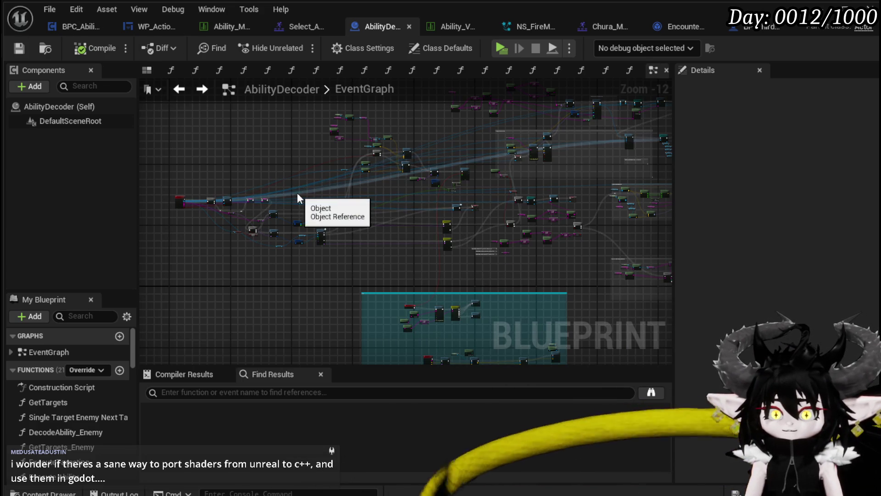
mouse_move(268, 191)
left_mouse_down()
mouse_move(380, 130)
mouse_move(374, 211)
left_mouse_up()
key("alt+Tab")
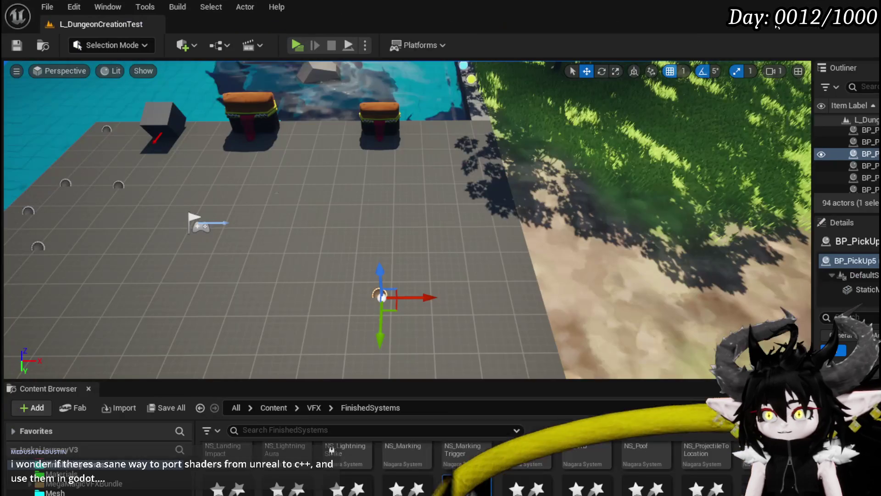
- Play-test combat: engage the fire slime, cast Free AIM Fire, then play FireDebuffTest
left_click(290, 41)
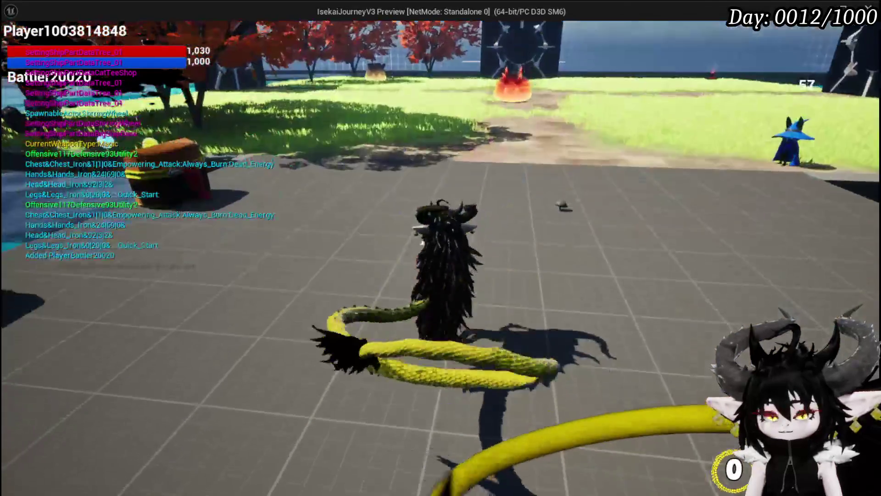
key("w")
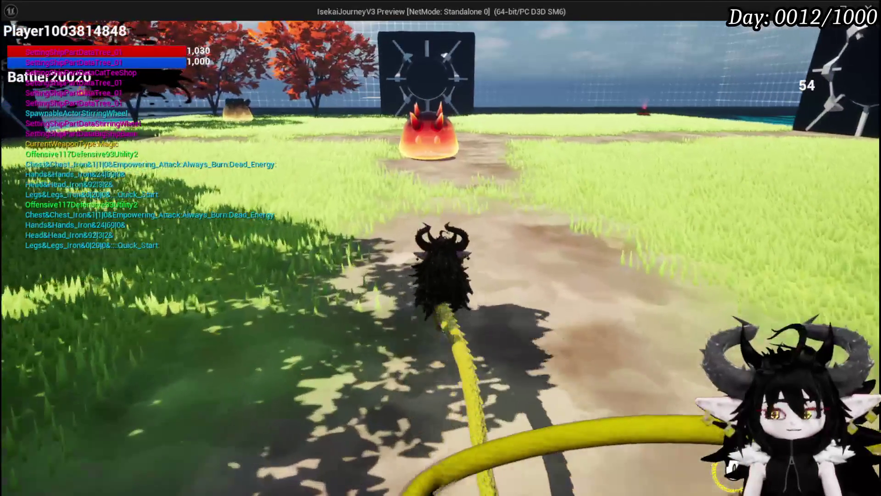
key("w")
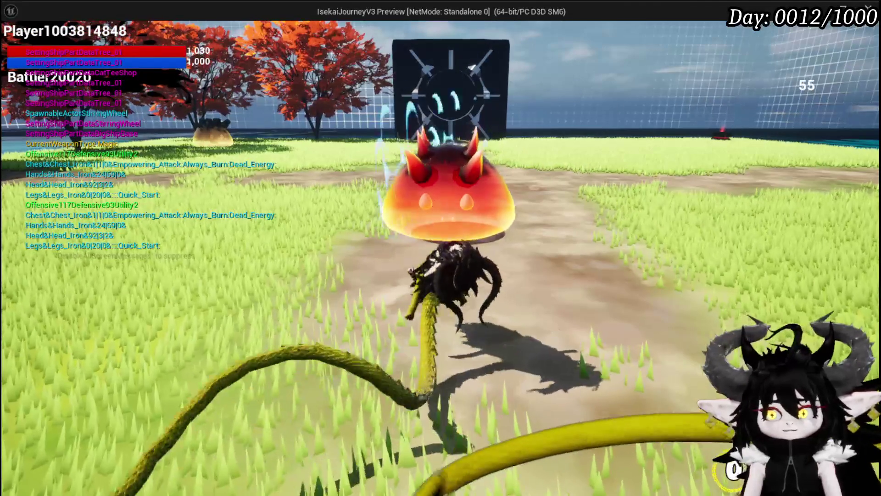
key("w")
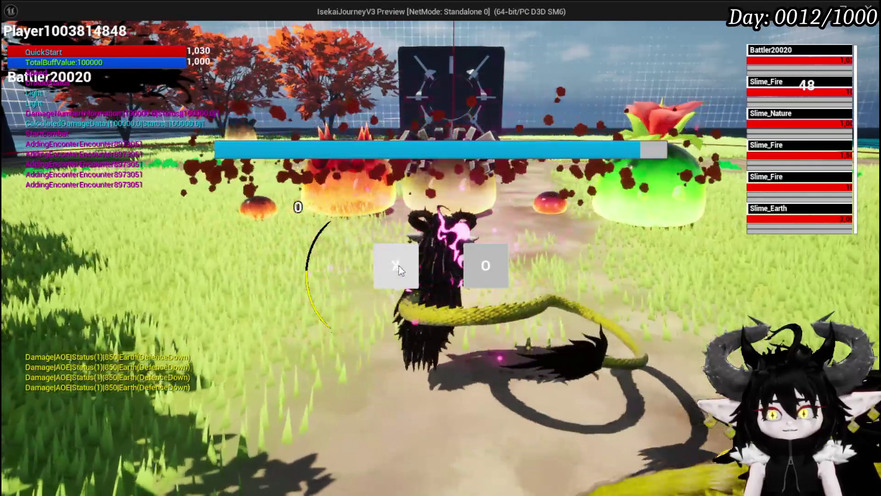
left_click(399, 266)
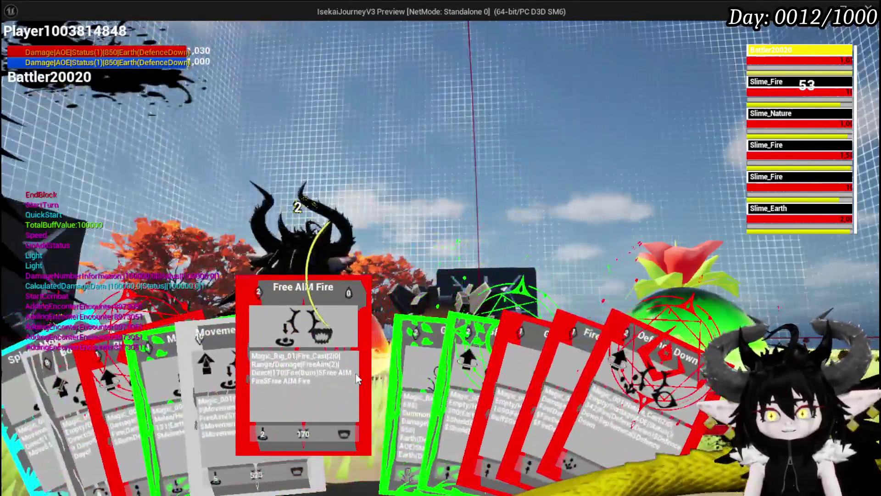
left_click(311, 366)
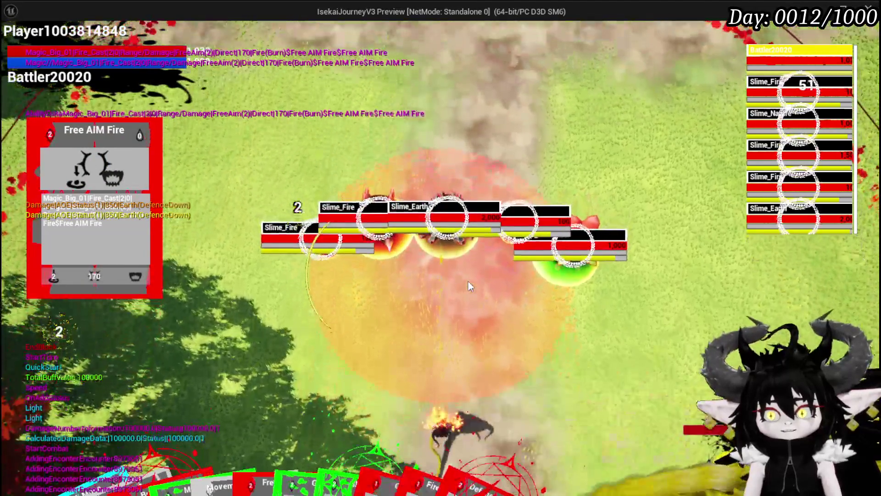
left_click(468, 282)
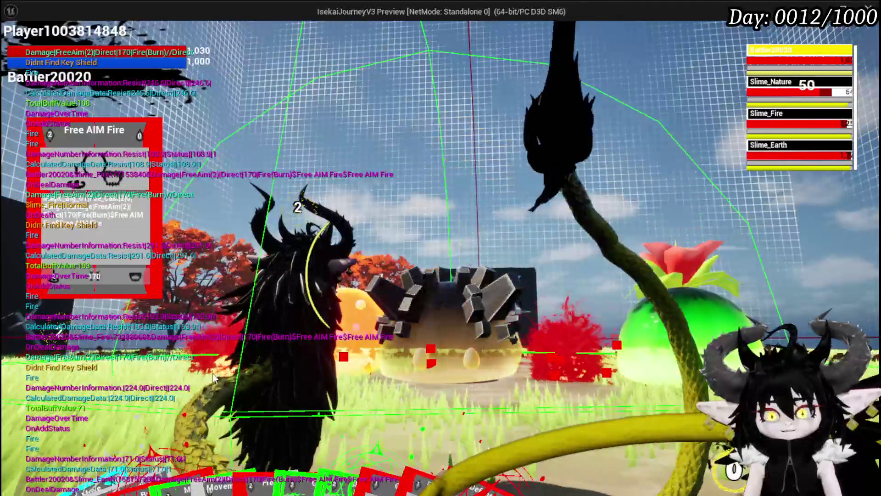
mouse_move(146, 455)
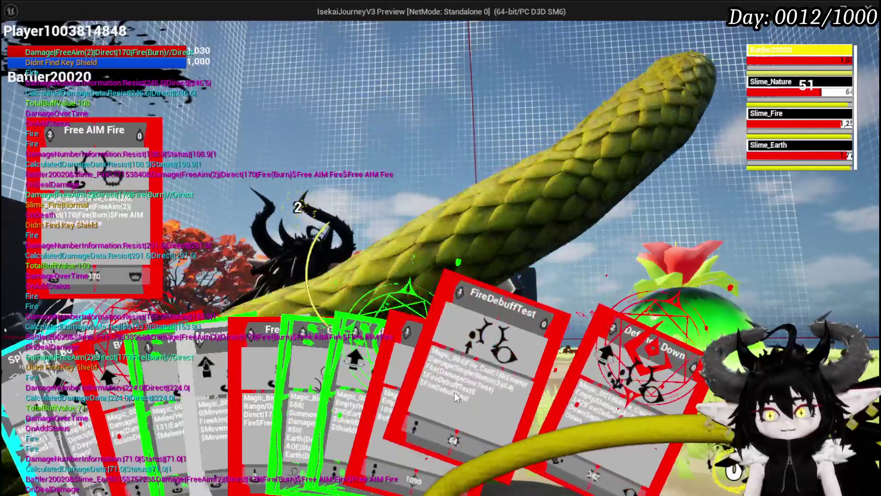
left_click(455, 394)
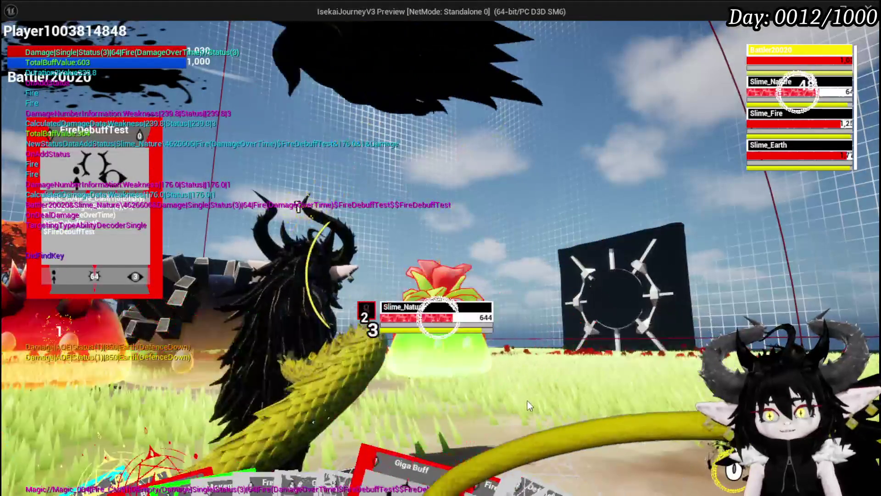
- Stop the running preview and launch a new standalone game preview
mouse_move(416, 477)
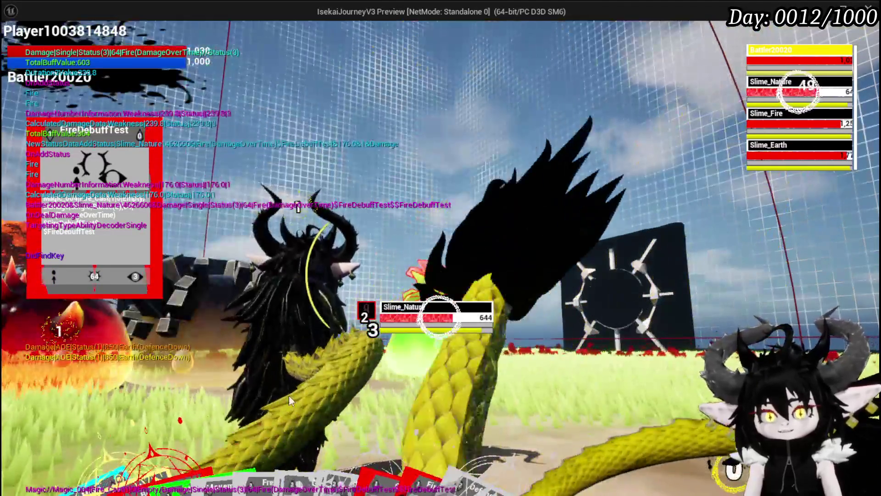
mouse_move(140, 415)
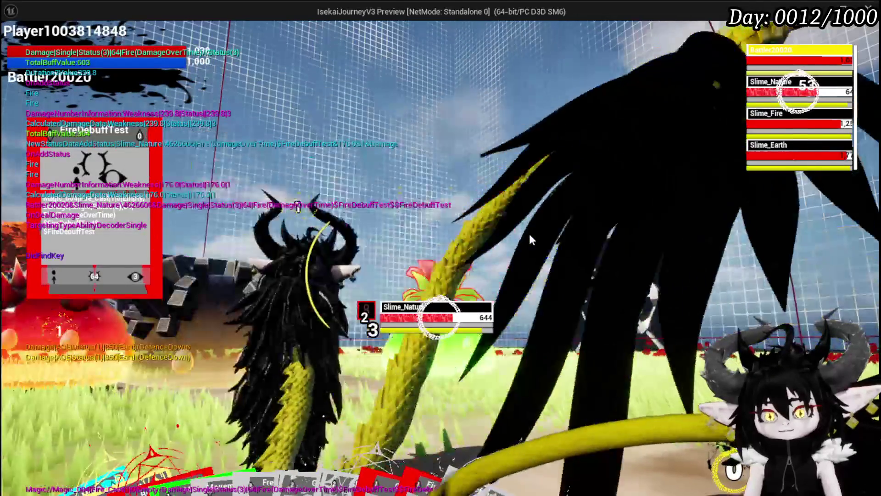
key("Escape")
key("ctrl+s")
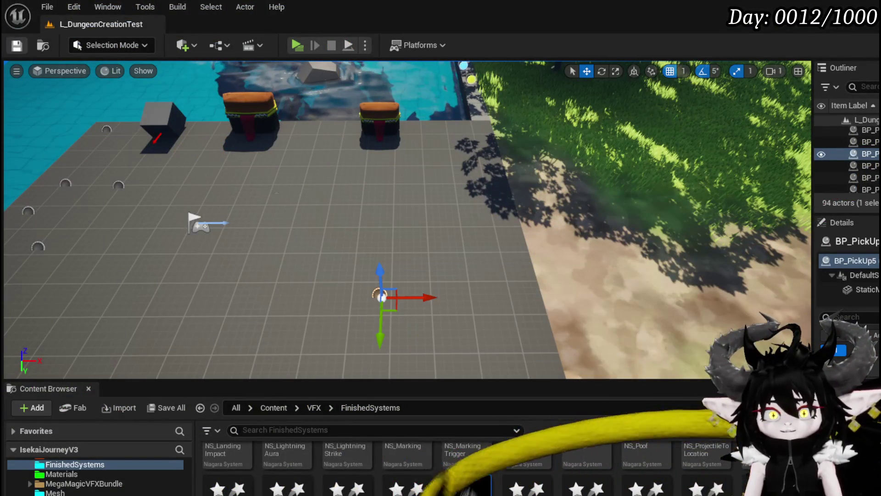
left_click(298, 46)
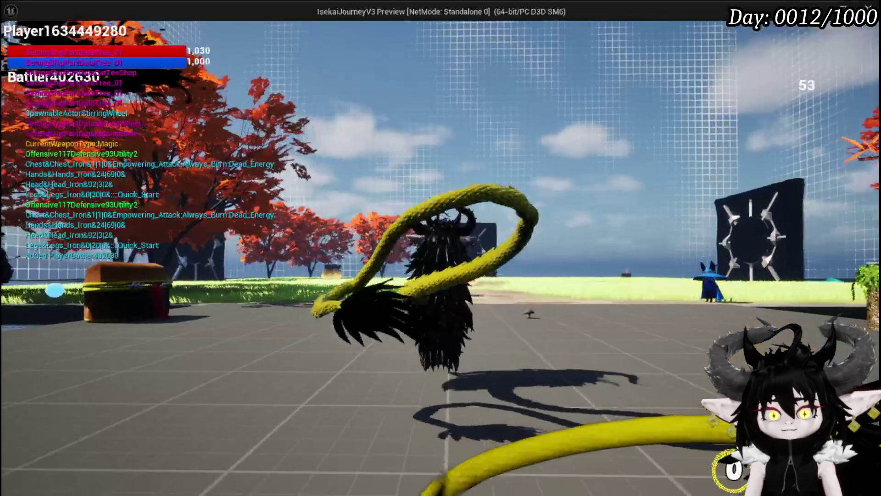
- Open the bench's Ability cards and load the BurnDebuff card for editing
key("w")
key("e")
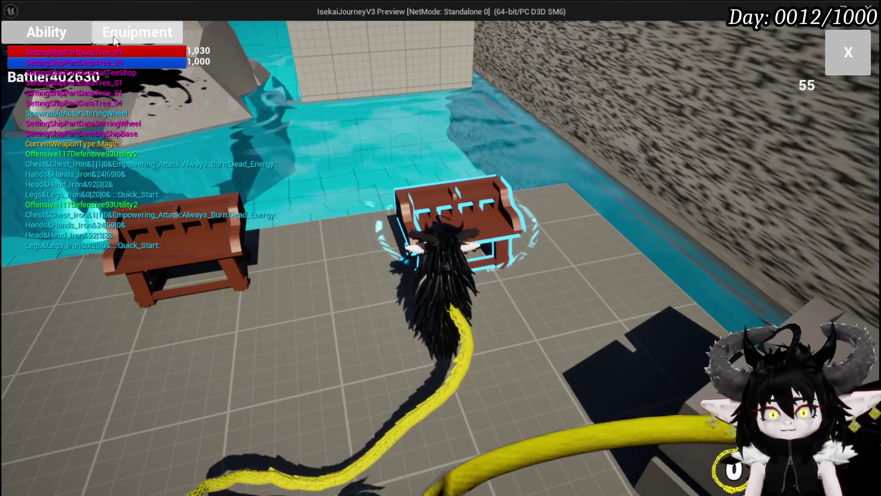
left_click(138, 32)
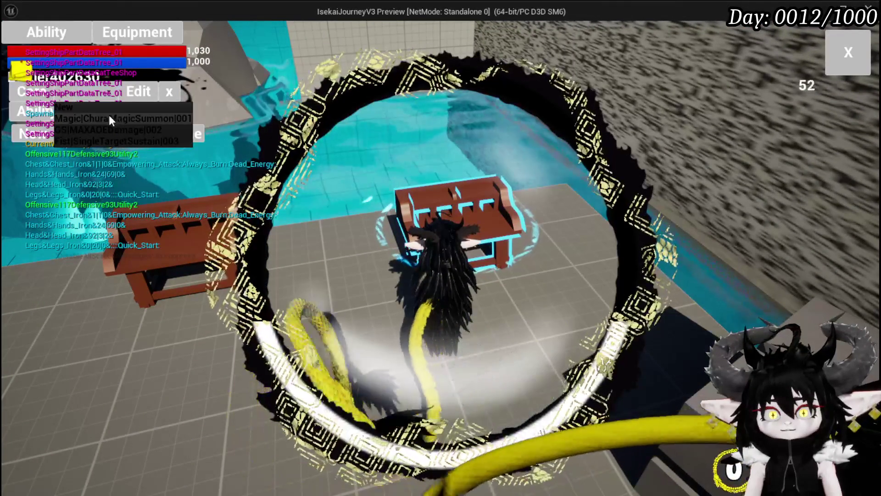
left_click(325, 413)
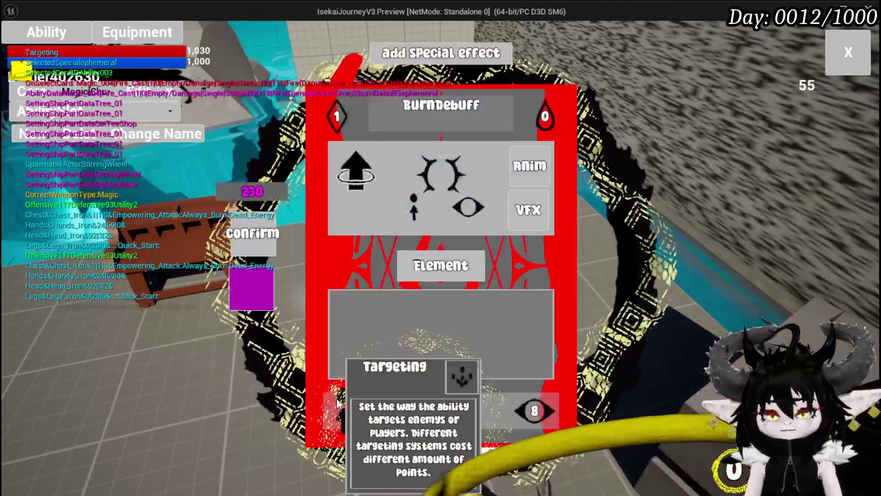
- Switch BurnDebuff to AOE targeting and enter its status value
left_click(338, 404)
left_click(404, 149)
left_click(514, 398)
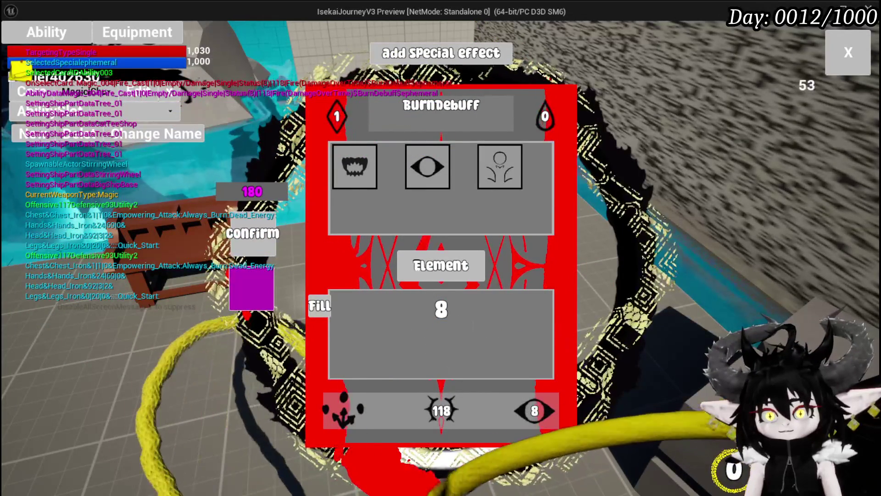
left_click(442, 309)
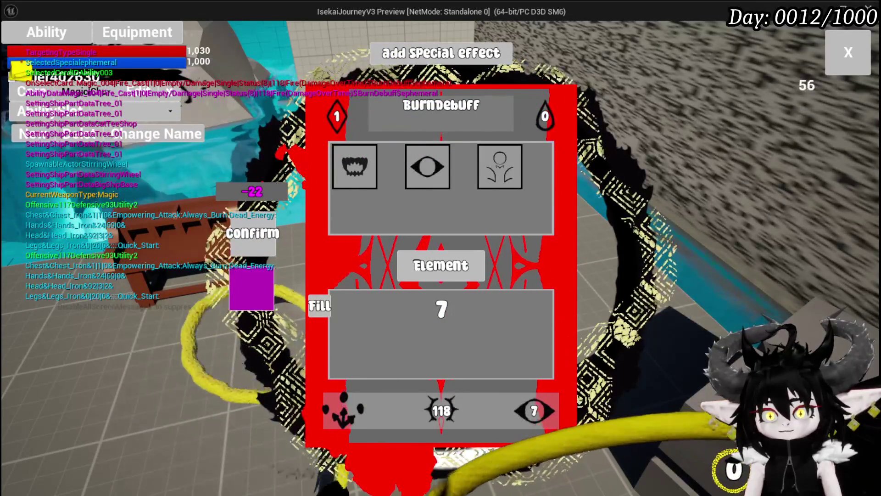
left_click(320, 306)
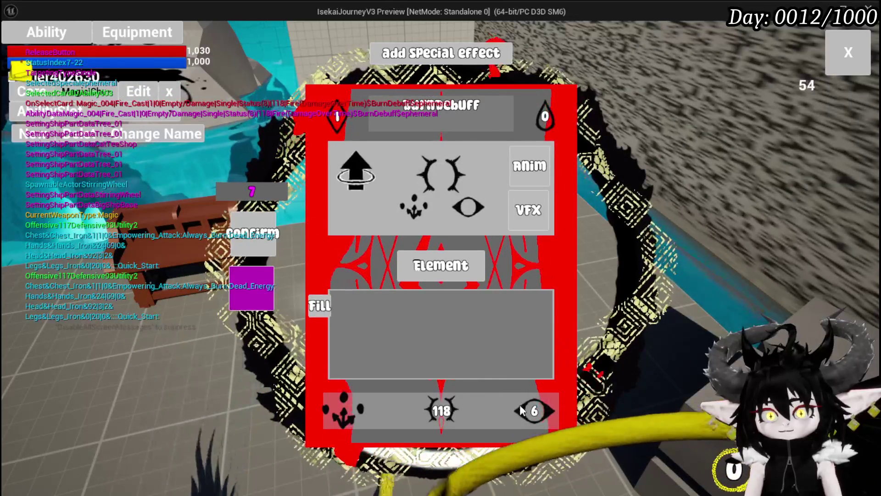
- Fill BurnDebuff's power to 125 and set its status to Damage over Time 6
left_click(535, 410)
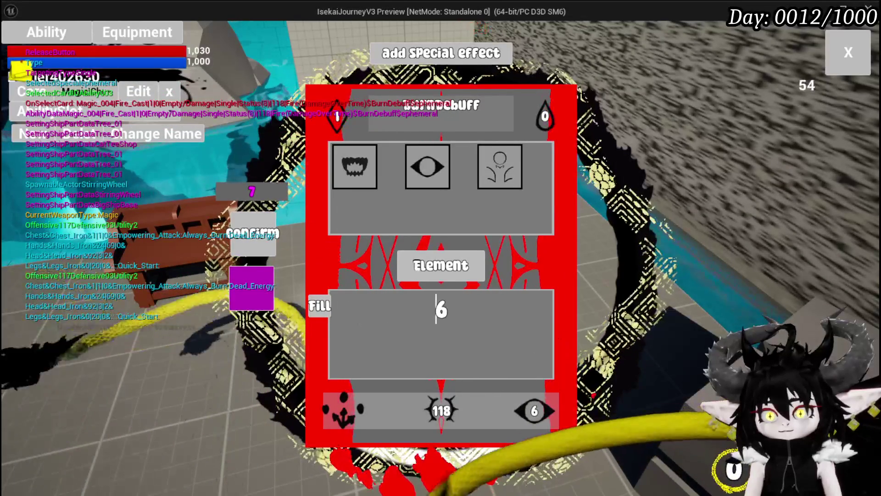
left_click(442, 410)
left_click(320, 306)
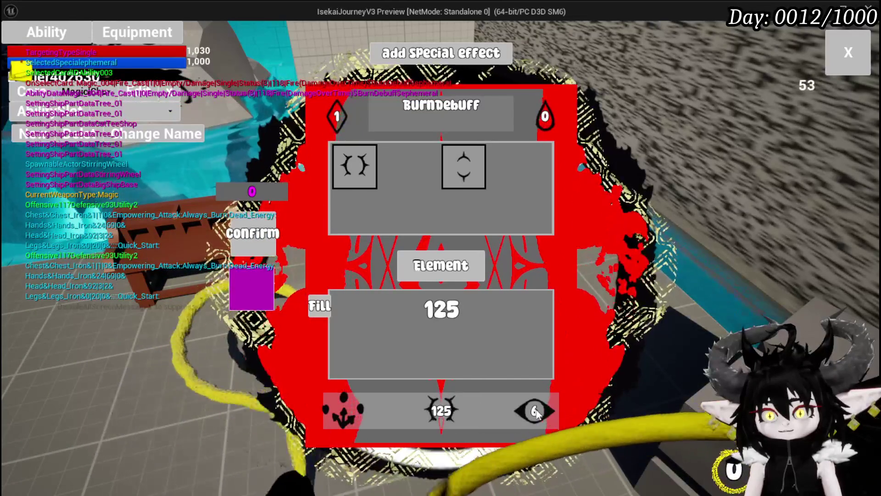
left_click(534, 410)
left_click(423, 170)
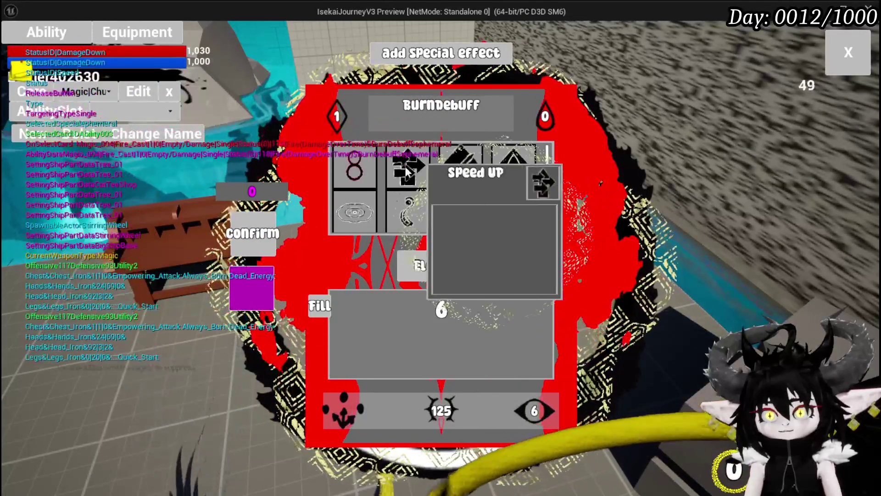
left_click(354, 161)
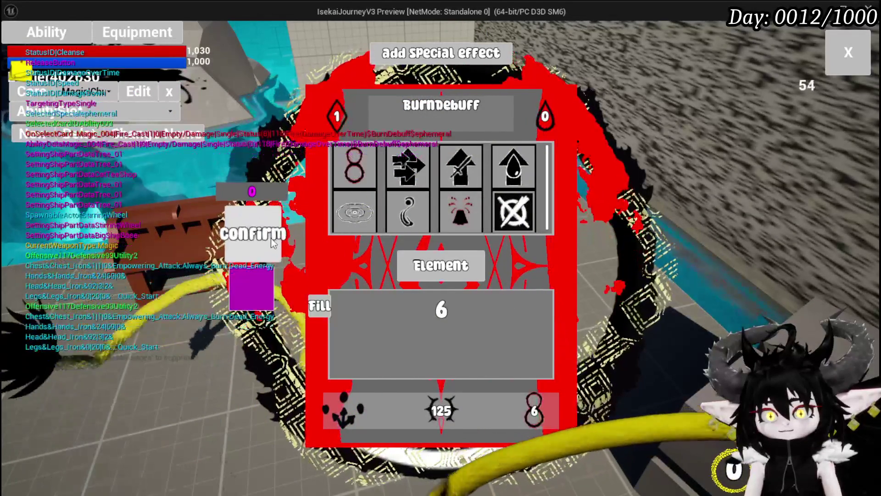
- Confirm the BurnDebuff card and reopen the bench's ability menu
left_click(252, 234)
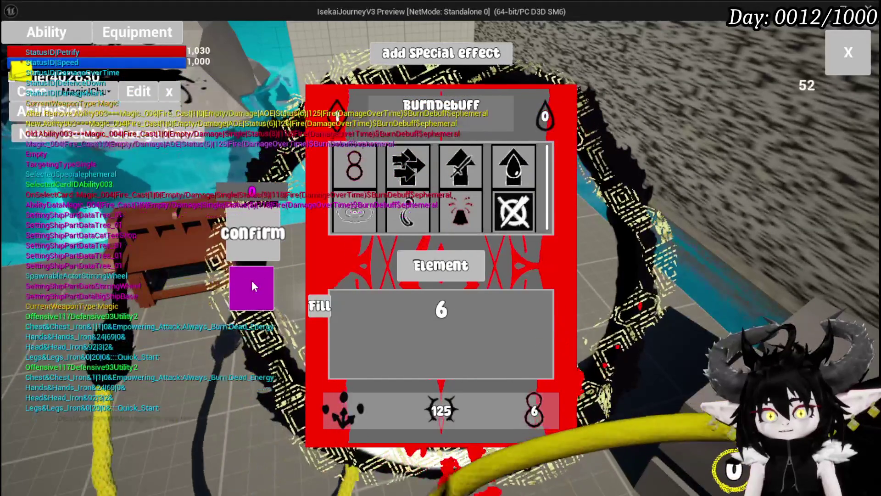
left_click(252, 281)
key("Tab")
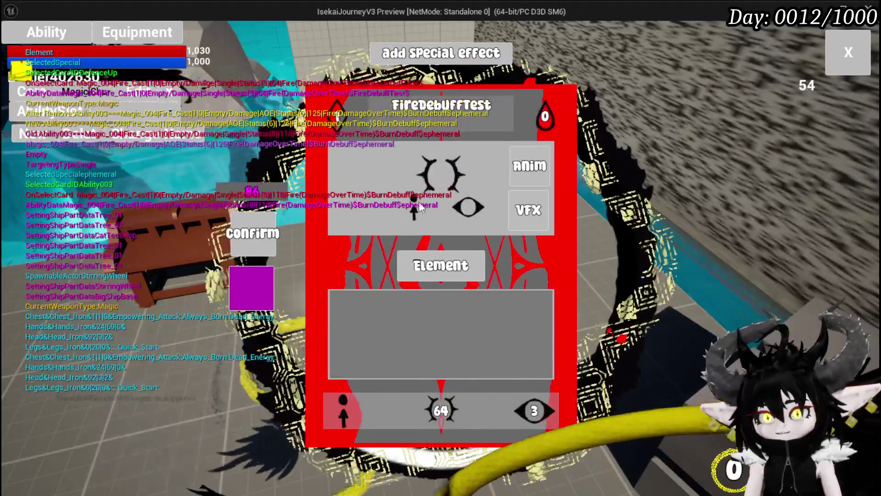
- Give FireDebuffTest Bounce 4 targeting and fill its power
left_click(342, 409)
left_click(455, 166)
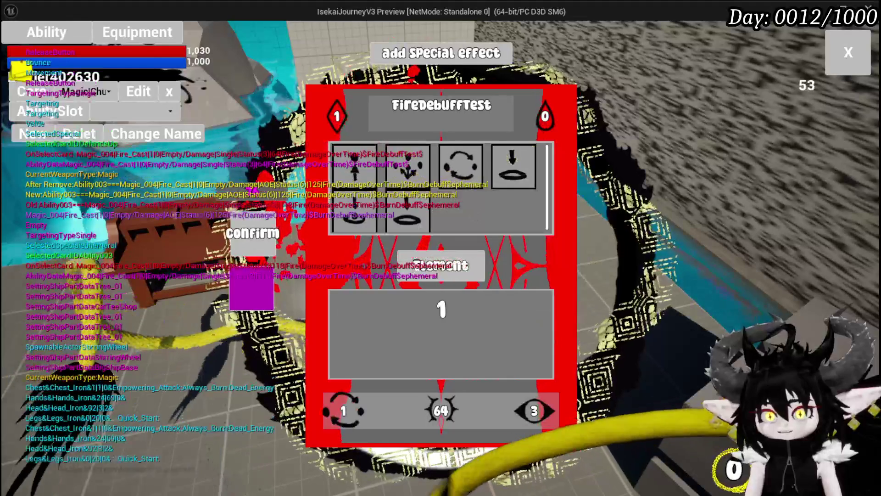
type("4")
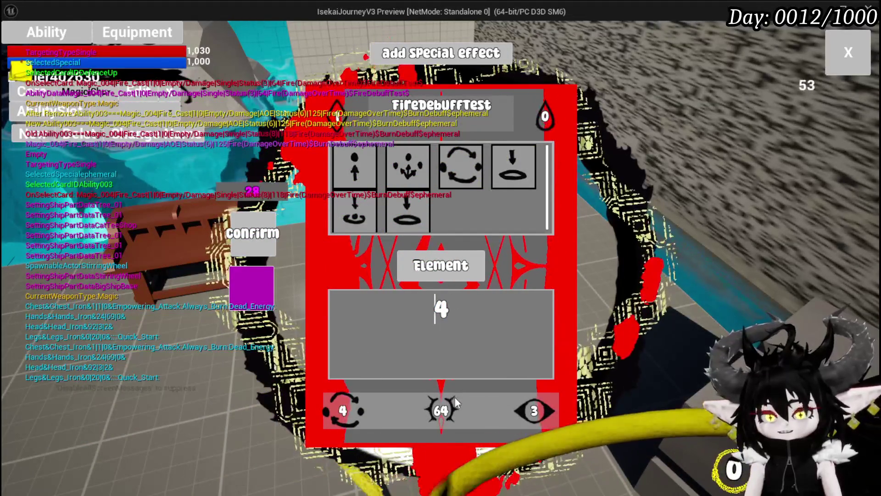
left_click(450, 394)
left_click(316, 306)
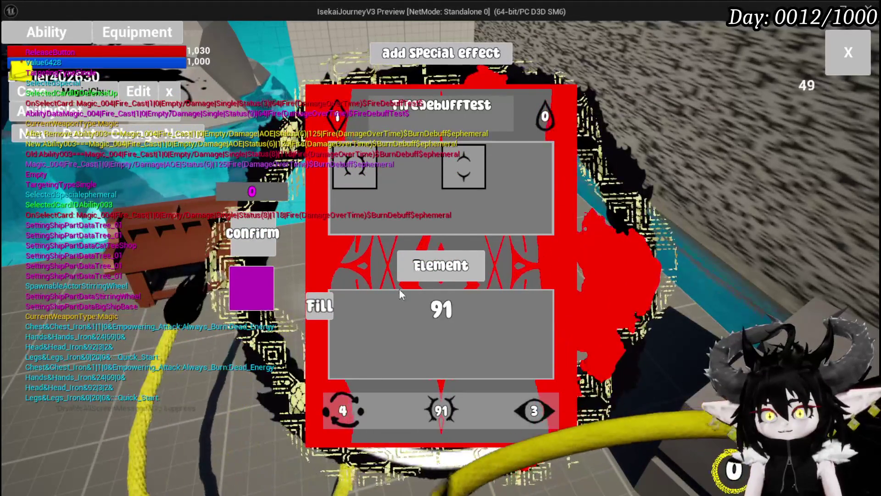
- Set FireDebuffTest's status to 3, refit power to 9, confirm, and resume play
left_click(342, 409)
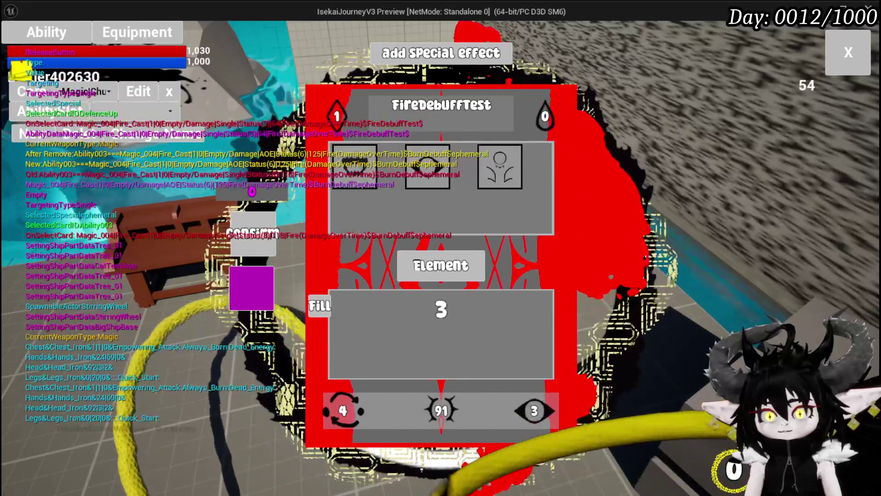
type("3")
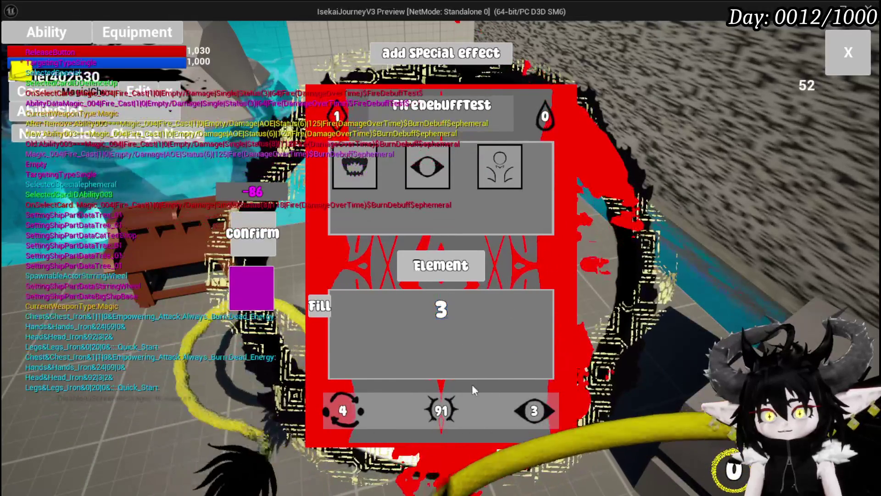
left_click(329, 306)
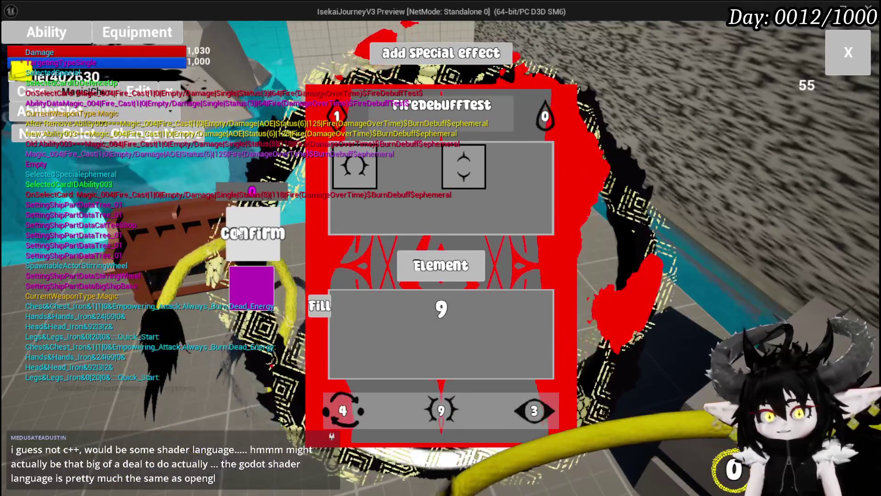
left_click(255, 234)
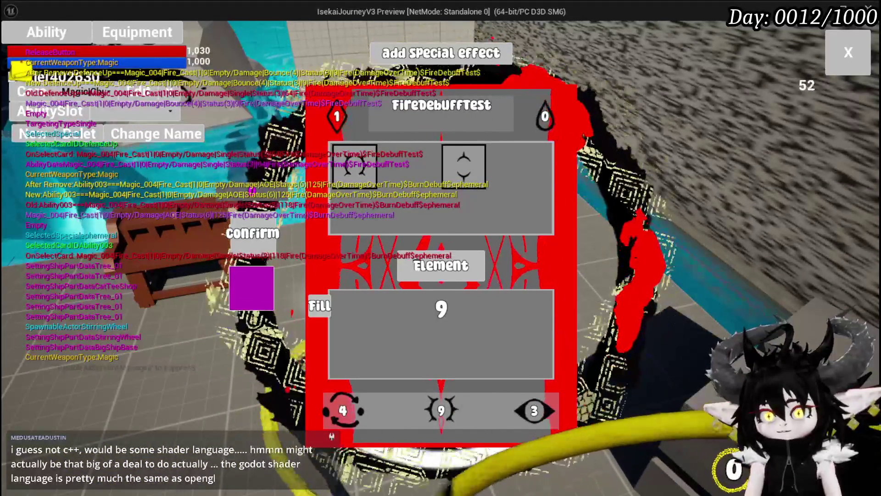
left_click(841, 58)
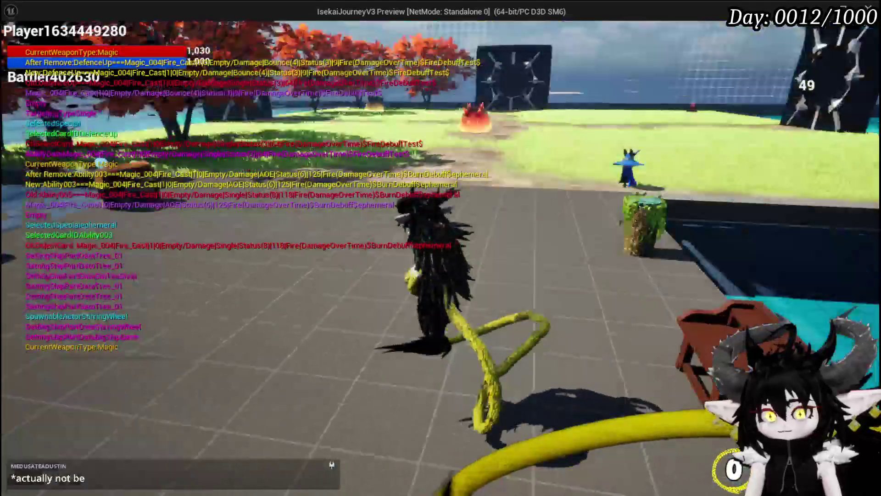
key("Escape")
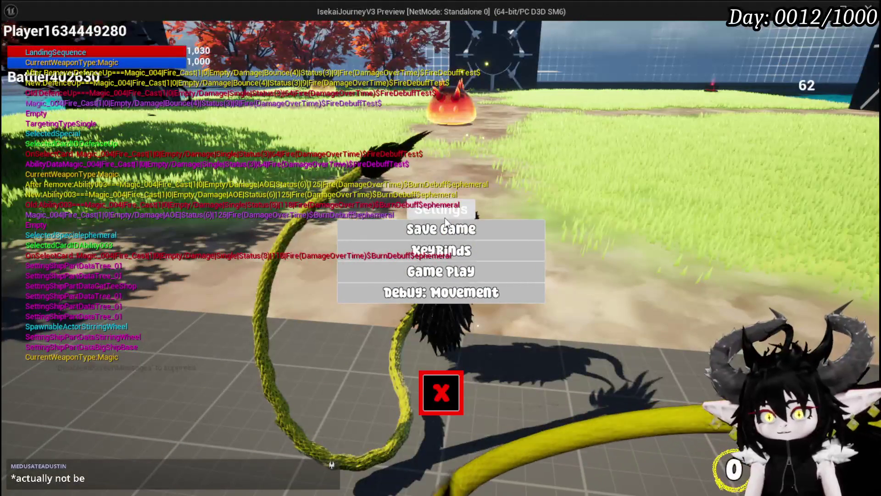
left_click(459, 391)
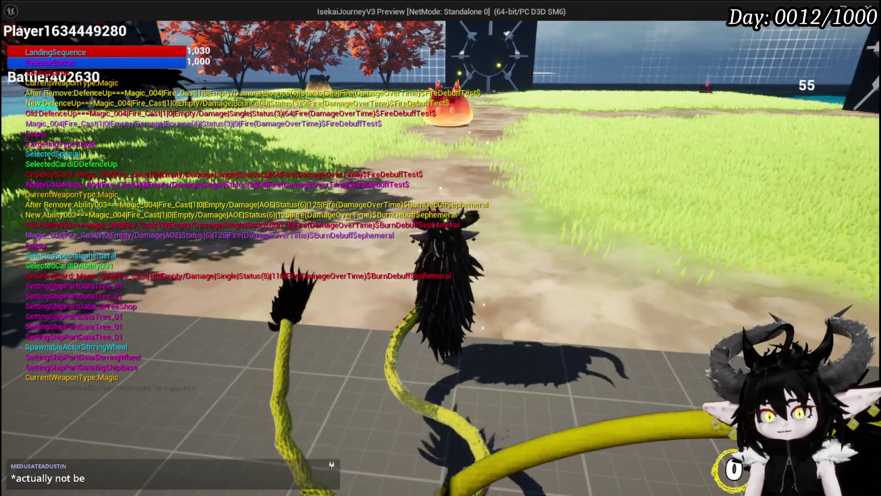